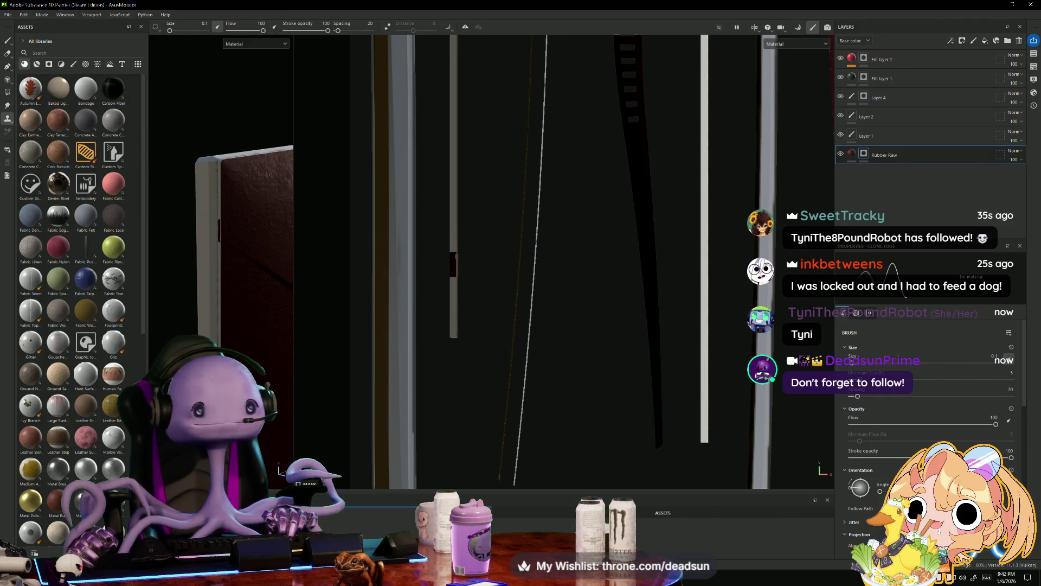
# - Zoom in on the red panel's eye-shaped emblem, pan it rightward, then bring up the window switcher
pyautogui.scroll(-5, 490, 260)
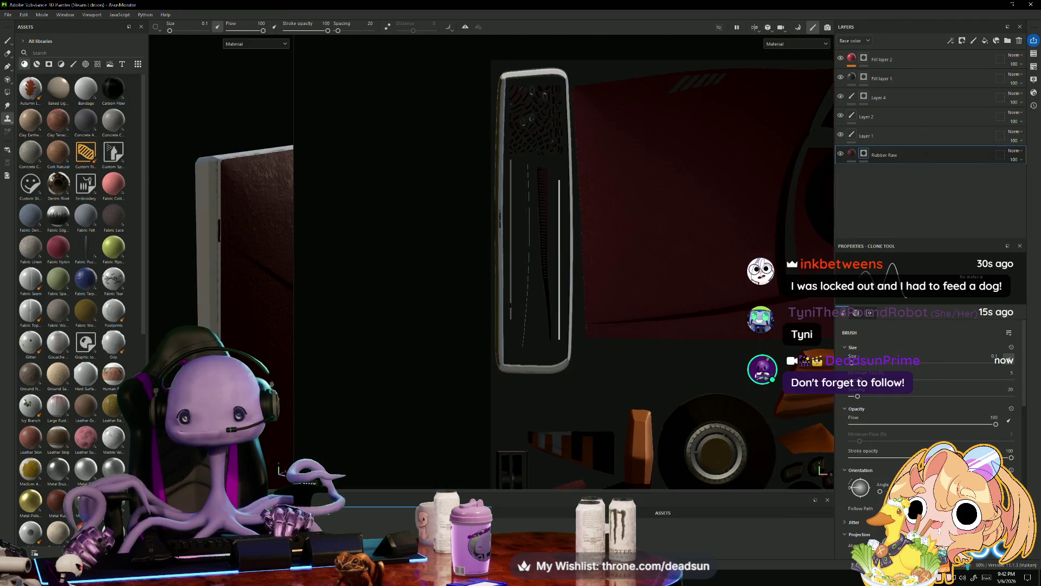
pyautogui.scroll(5, 365, 277)
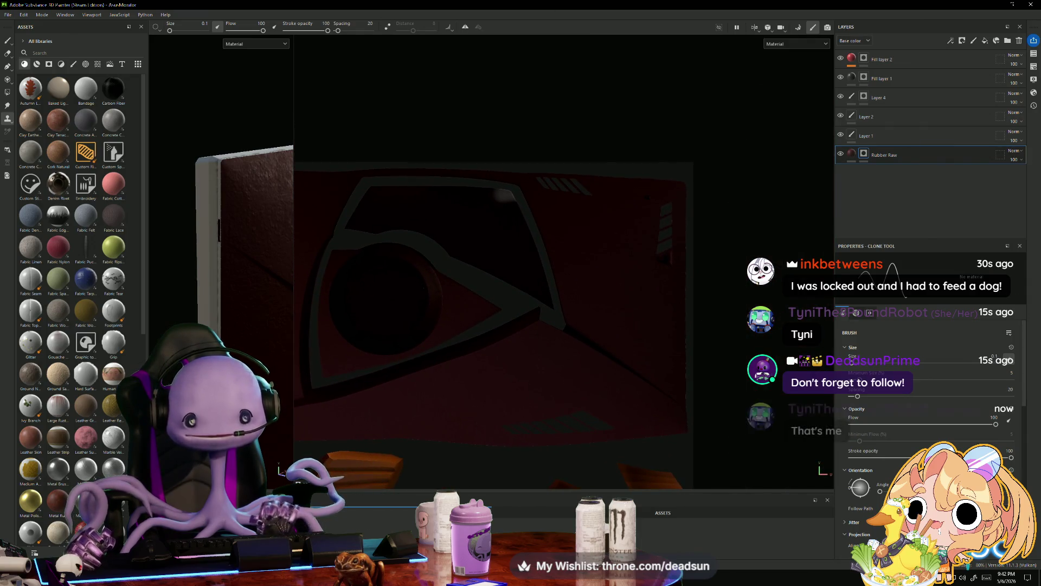
pyautogui.moveTo(488, 298); pyautogui.dragTo(580, 296, button='middle')
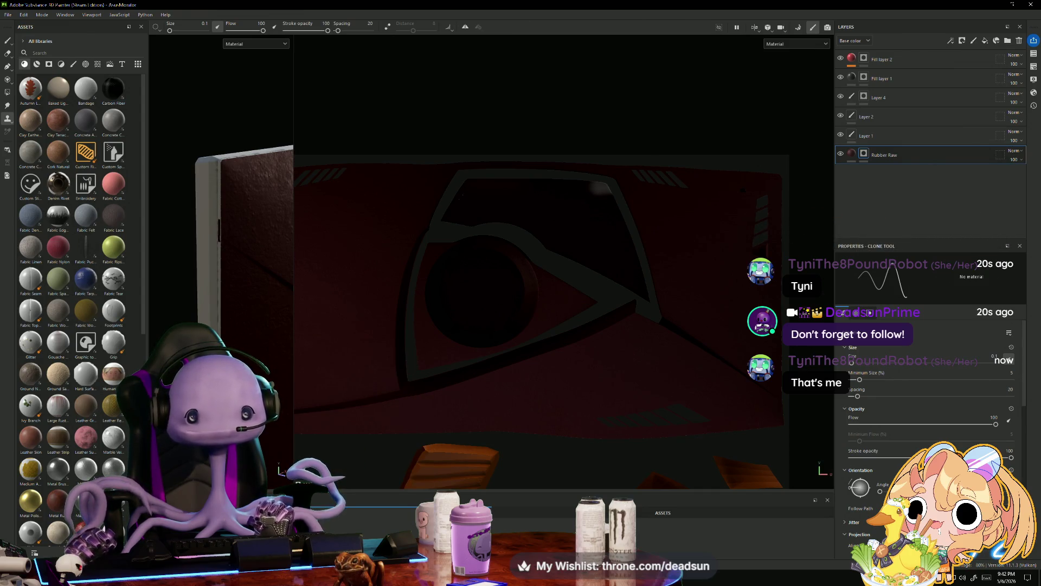
pyautogui.hotkey('alt', 'Tab')
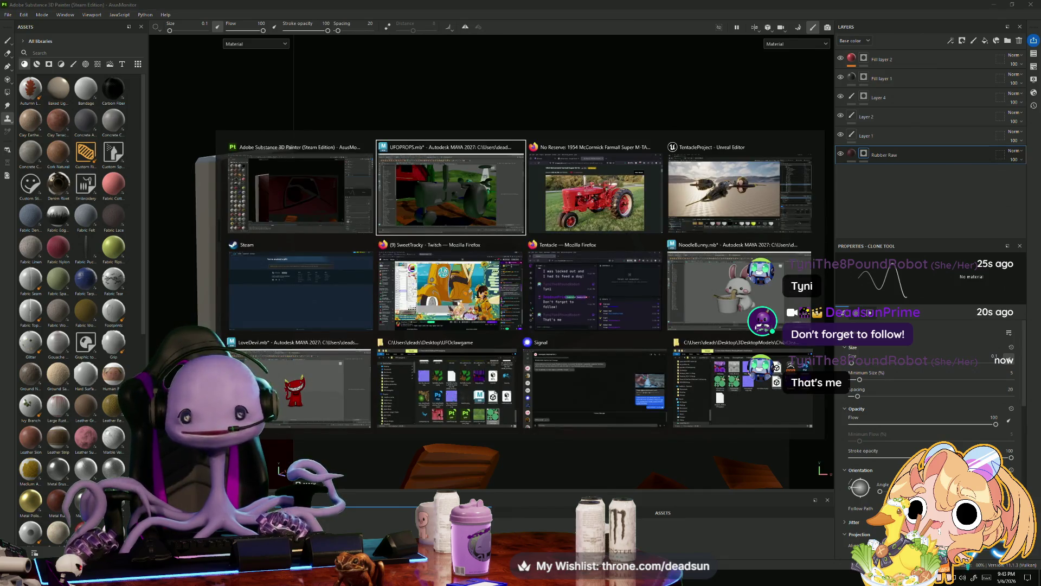
# - Bring the Firefox window forward and switch to the Happypaca Twitch stream tab
pyautogui.click(456, 281)
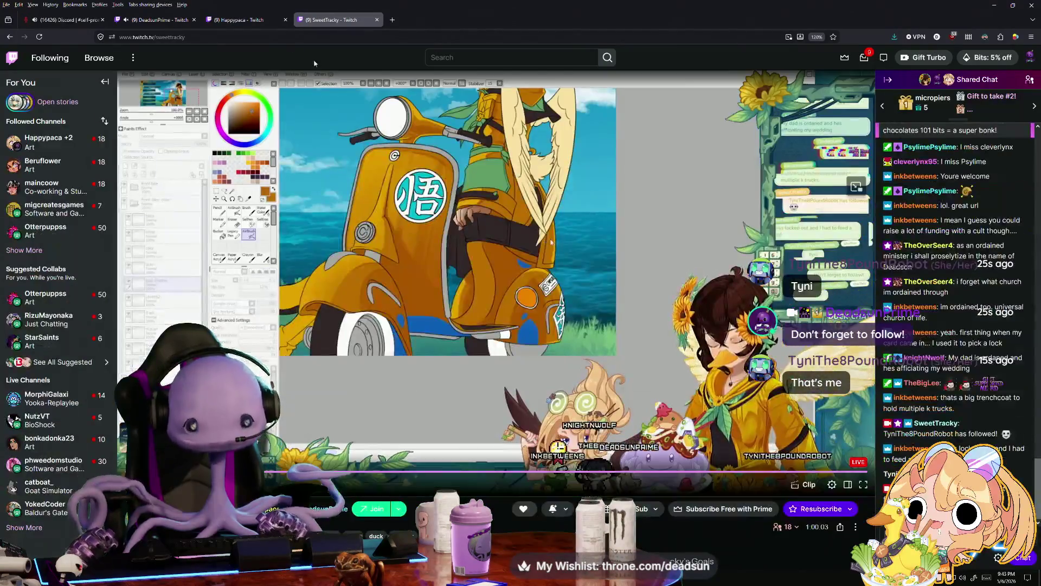
pyautogui.click(244, 19)
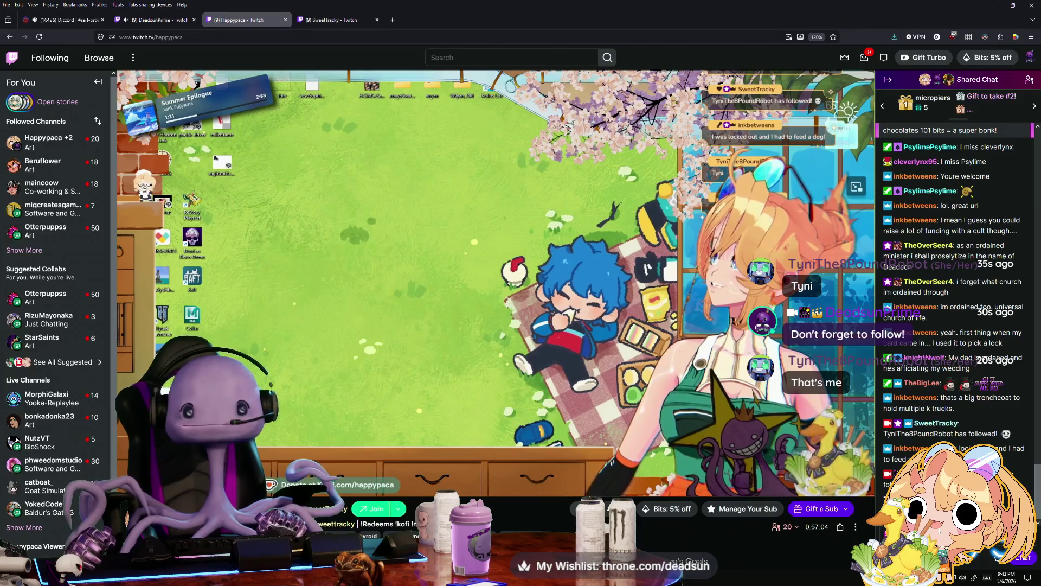
# - Watch the Happypaca yellow robot drawing, scrolling to check the stream's tags and goals, then Alt+Tab away
pyautogui.moveTo(514, 310)
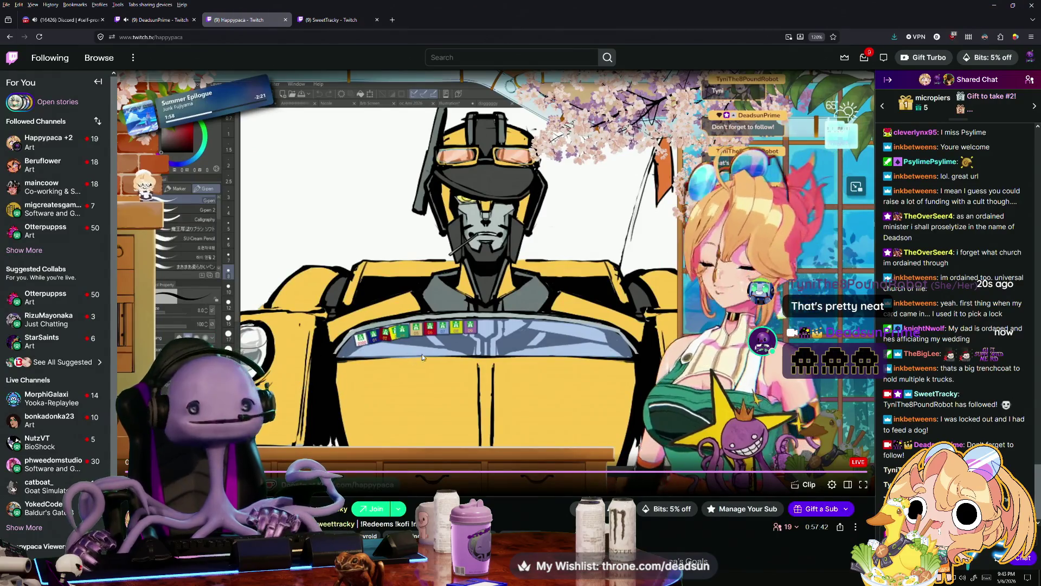
pyautogui.scroll(-1, 432, 348)
pyautogui.scroll(-1, 431, 349)
pyautogui.scroll(2, 423, 325)
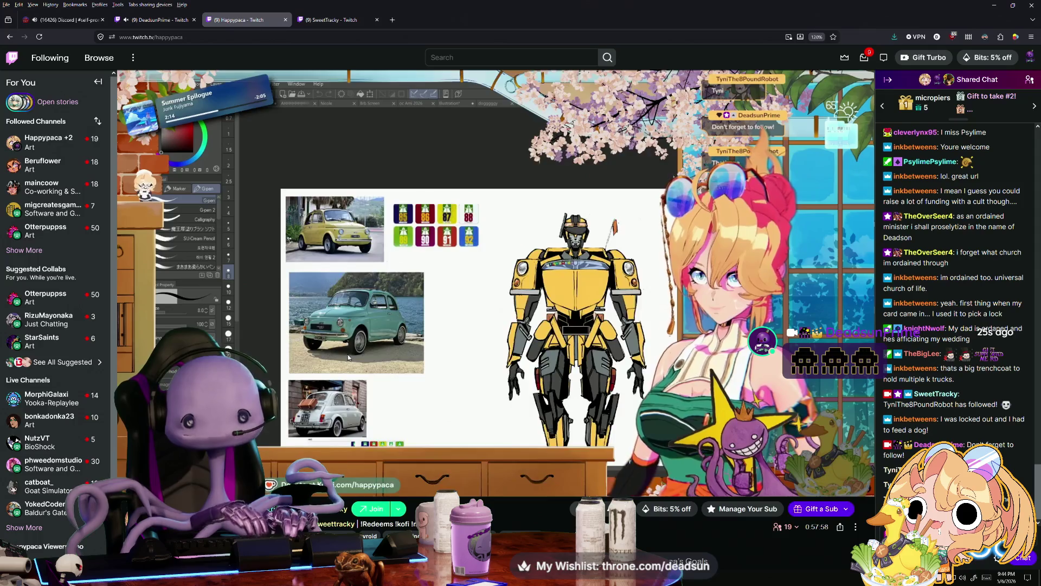
pyautogui.moveTo(351, 350)
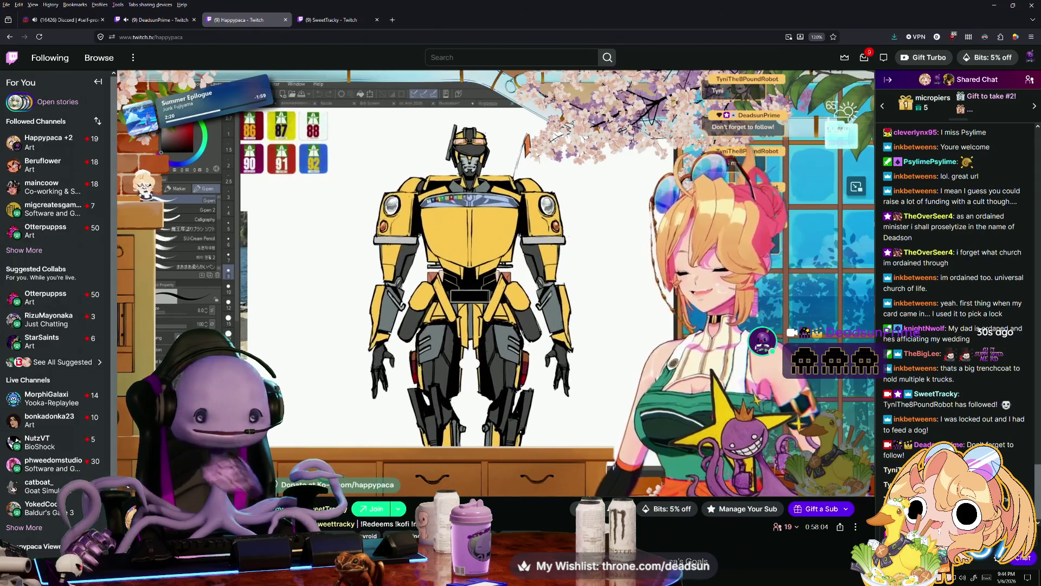
pyautogui.moveTo(348, 210)
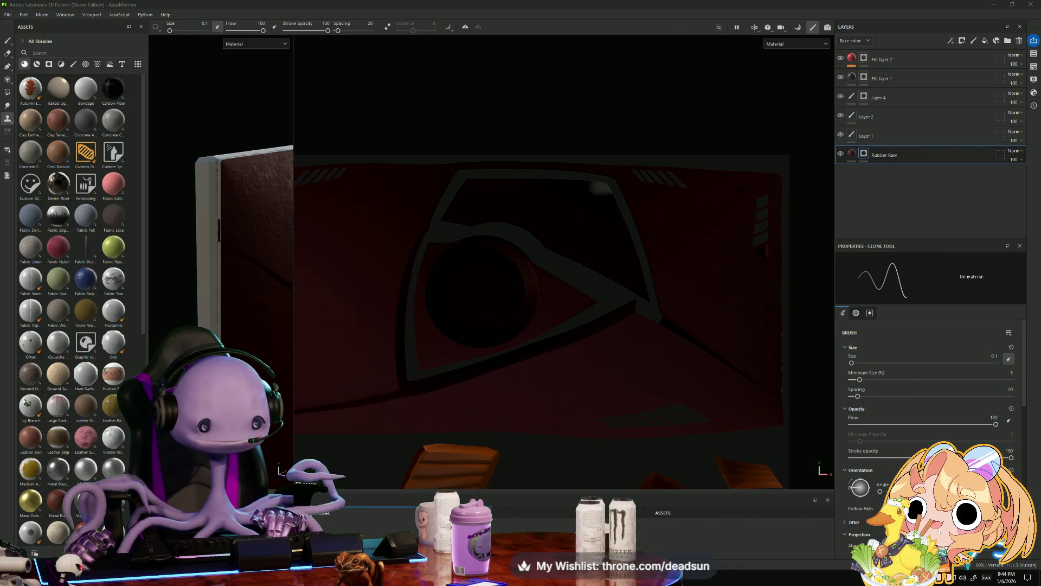
pyautogui.hotkey('alt', 'Tab')
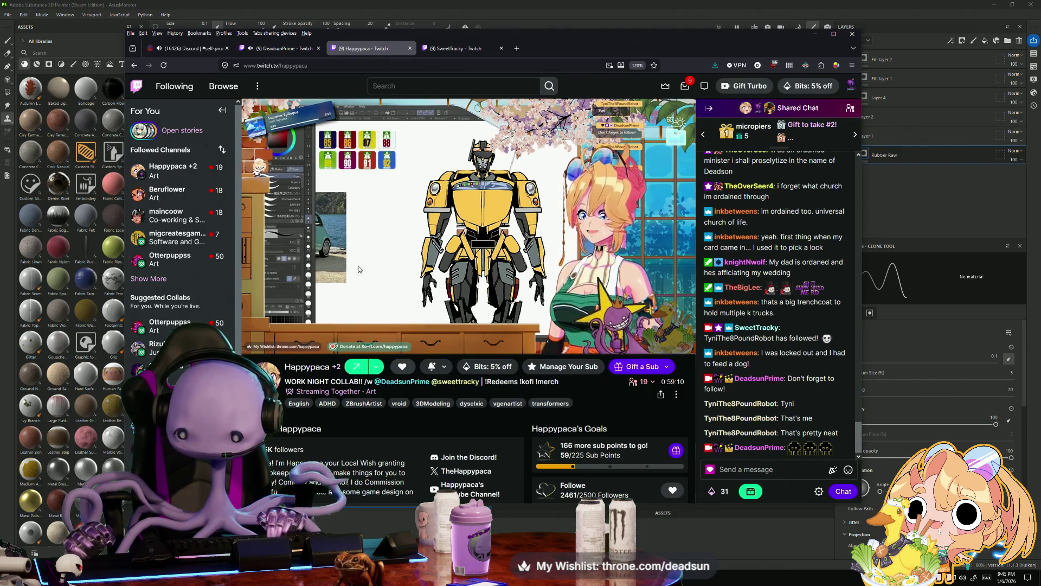
# - Watch until the robot's full standing body is drawn, then switch back to Substance Painter
pyautogui.moveTo(392, 246)
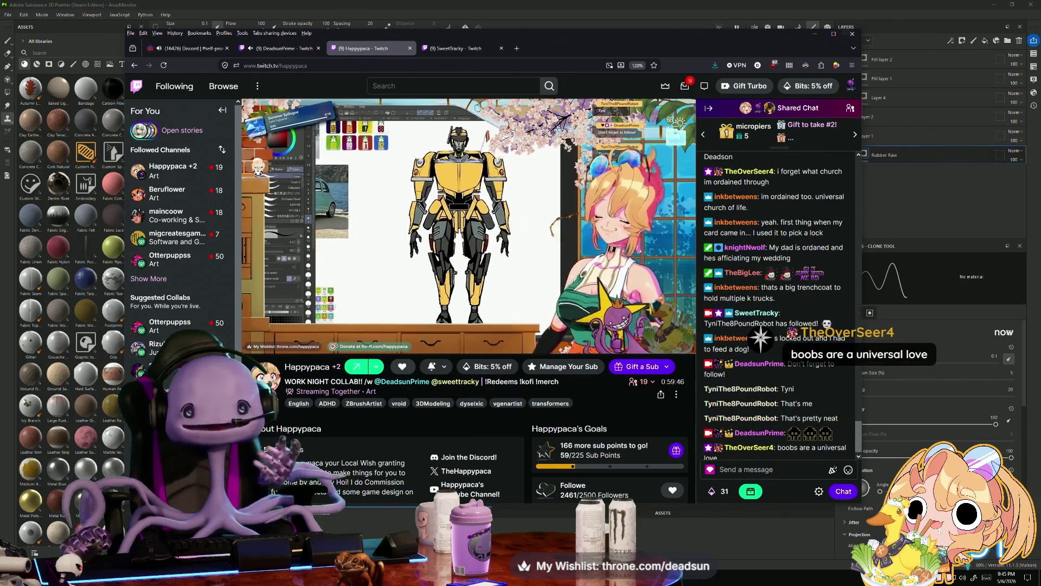
pyautogui.hotkey('alt', 'Tab')
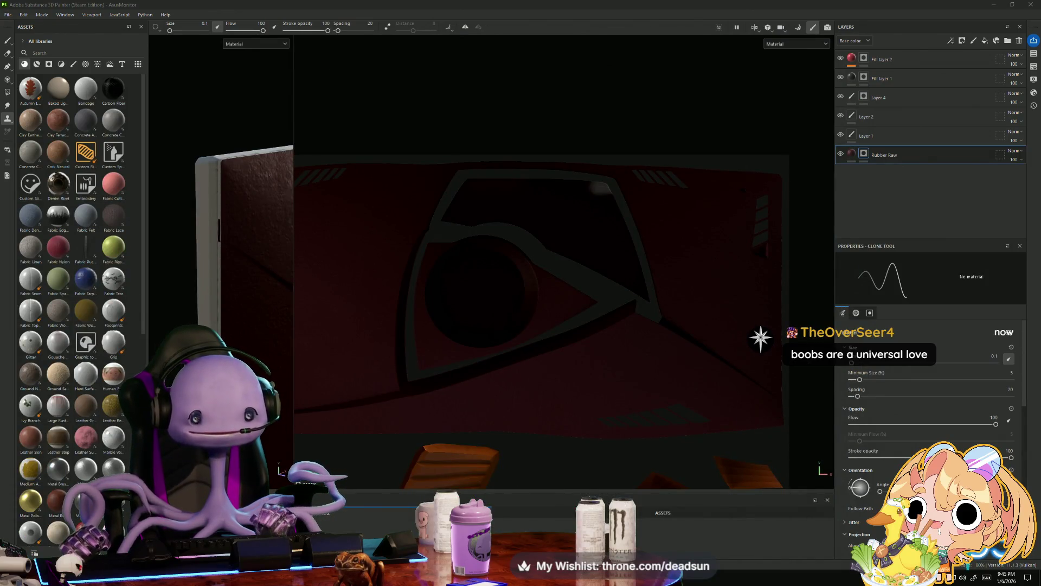
# - Refocus Painter, enlarge the brush, widen the 3D viewport and orbit around the box corner
pyautogui.click(183, 212)
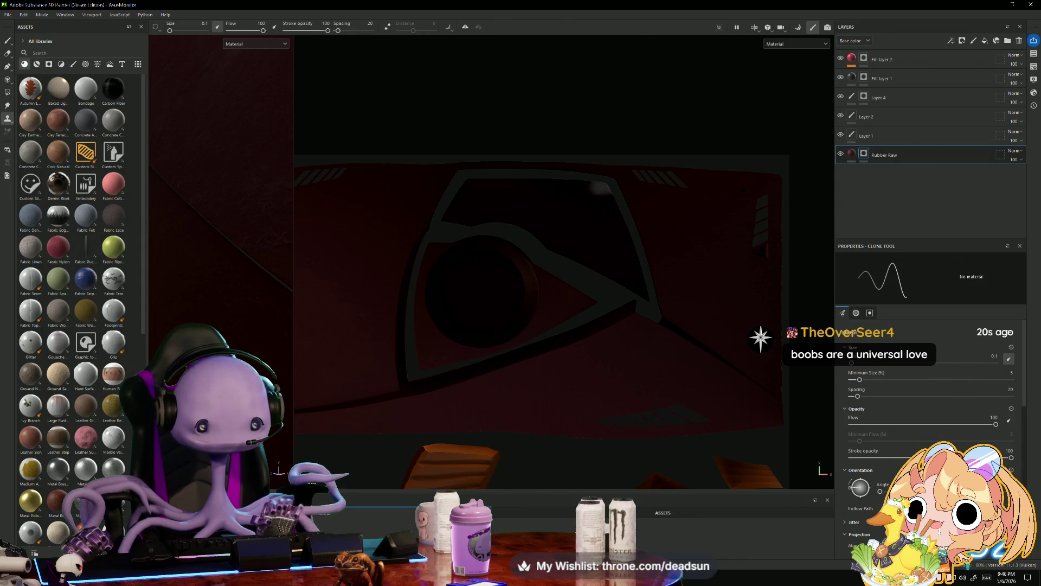
pyautogui.press(']')
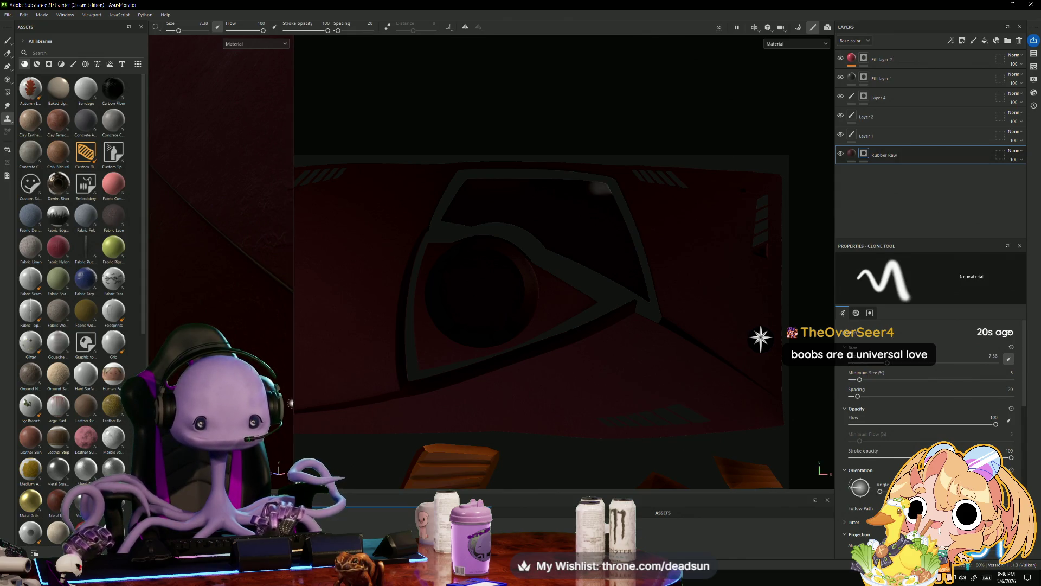
pyautogui.moveTo(293, 408); pyautogui.dragTo(507, 408)
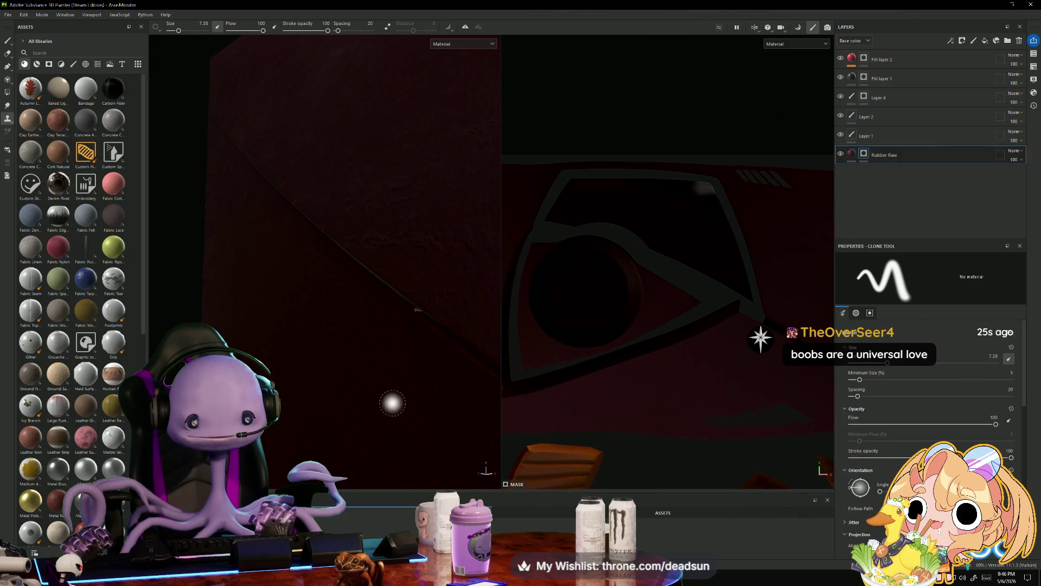
pyautogui.moveTo(324, 276)
pyautogui.keyDown('alt'); pyautogui.mouseDown()
pyautogui.moveTo(353, 302)
pyautogui.moveTo(409, 302)
pyautogui.moveTo(363, 280)
pyautogui.moveTo(379, 330)
pyautogui.moveTo(398, 342)
pyautogui.moveTo(375, 347)
pyautogui.moveTo(390, 304)
pyautogui.moveTo(390, 323)
pyautogui.mouseUp(); pyautogui.keyUp('alt')
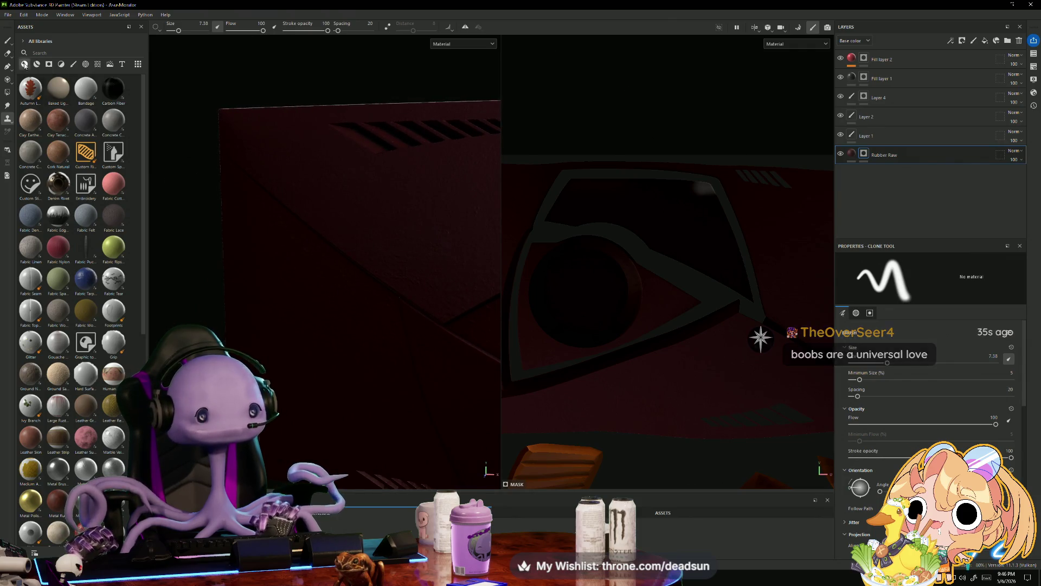
# - Select the Polygon Fill tool so the mesh wireframe shows
pyautogui.click(9, 43)
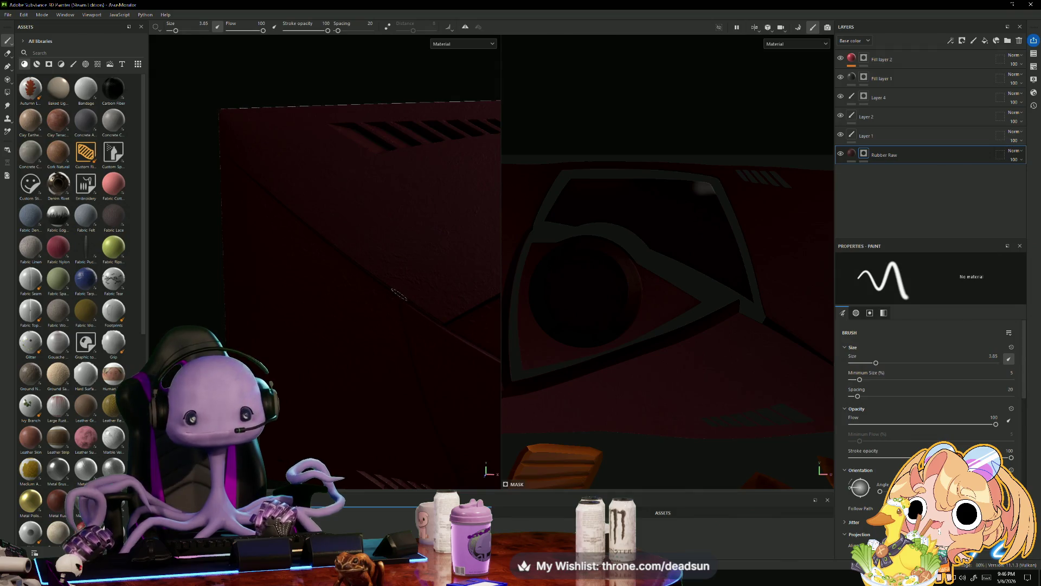
pyautogui.scroll(3, 398, 337)
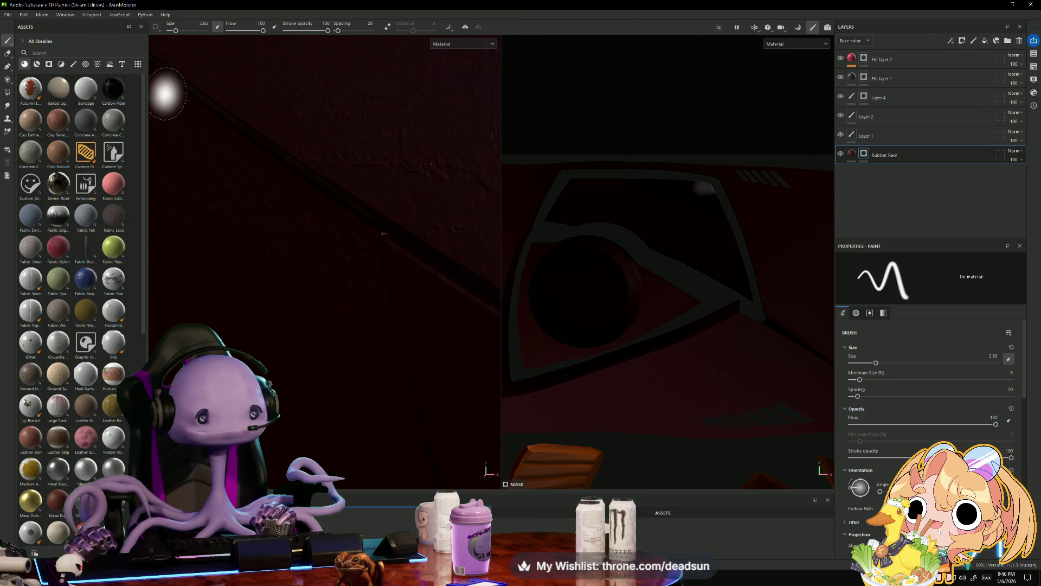
pyautogui.click(11, 93)
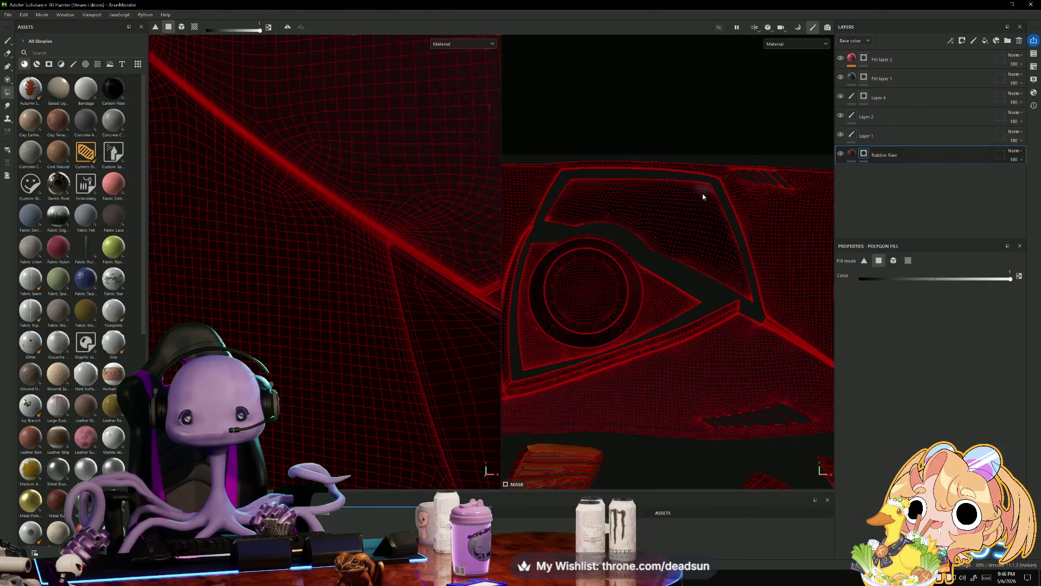
# - Mark a small patch of faces on the emblem and pan around the UV islands
pyautogui.moveTo(693, 186); pyautogui.dragTo(717, 204)
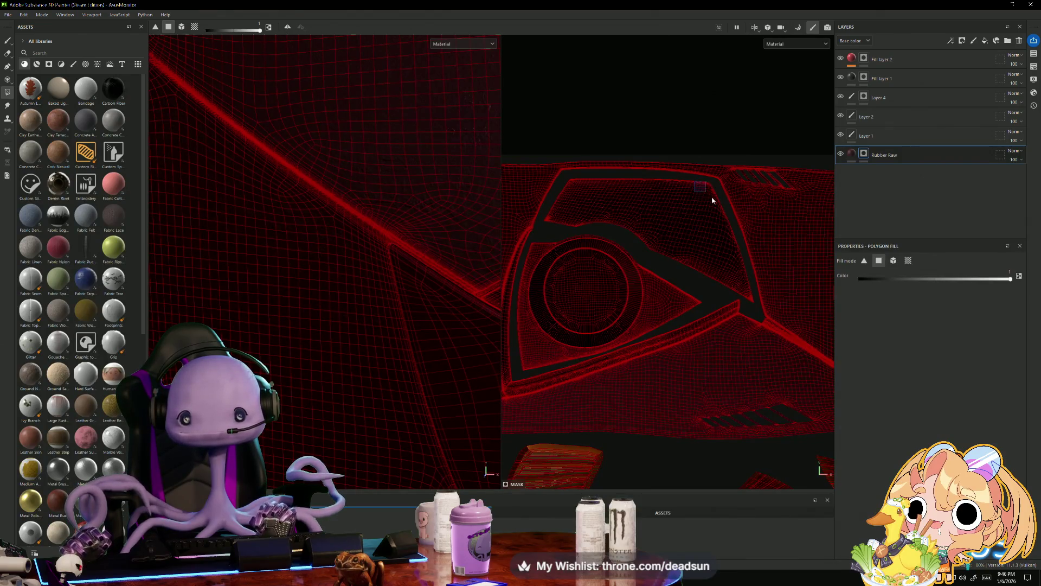
pyautogui.scroll(-3, 616, 248)
pyautogui.scroll(3, 593, 269)
pyautogui.moveTo(593, 269); pyautogui.dragTo(627, 271, button='middle')
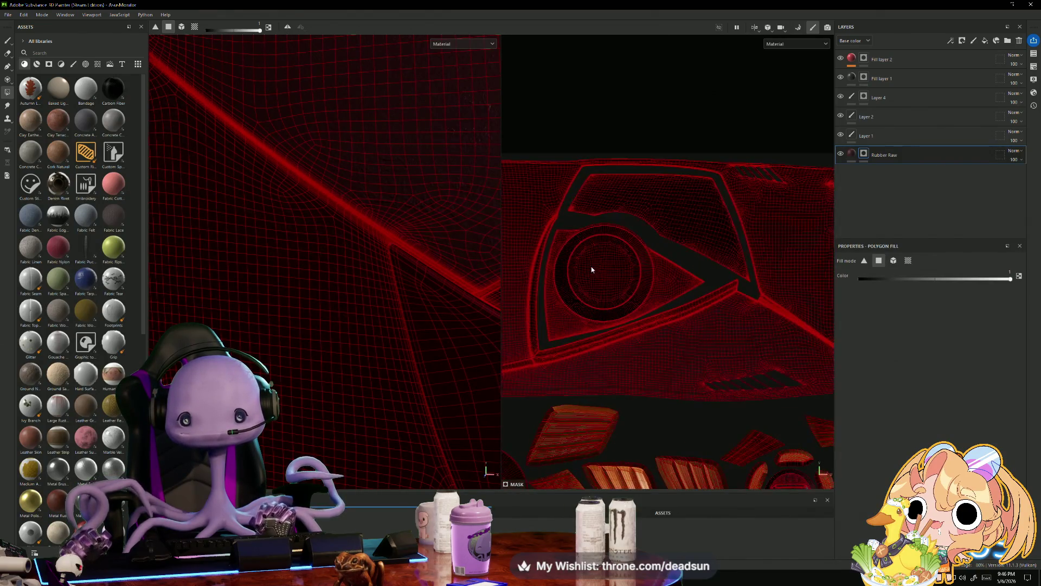
pyautogui.scroll(-2, 562, 242)
pyautogui.moveTo(562, 242); pyautogui.dragTo(532, 202, button='middle')
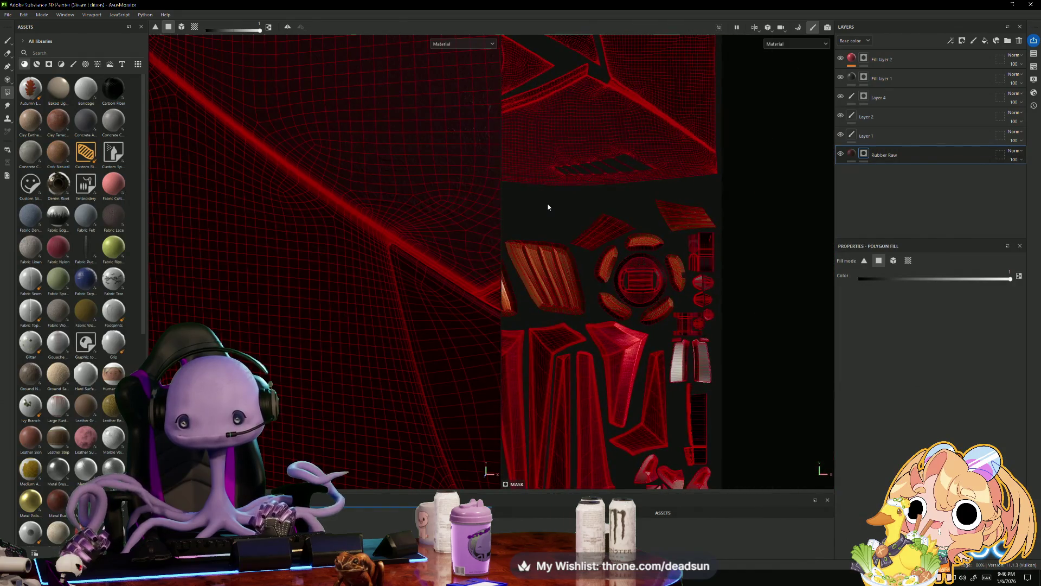
pyautogui.scroll(5, 548, 209)
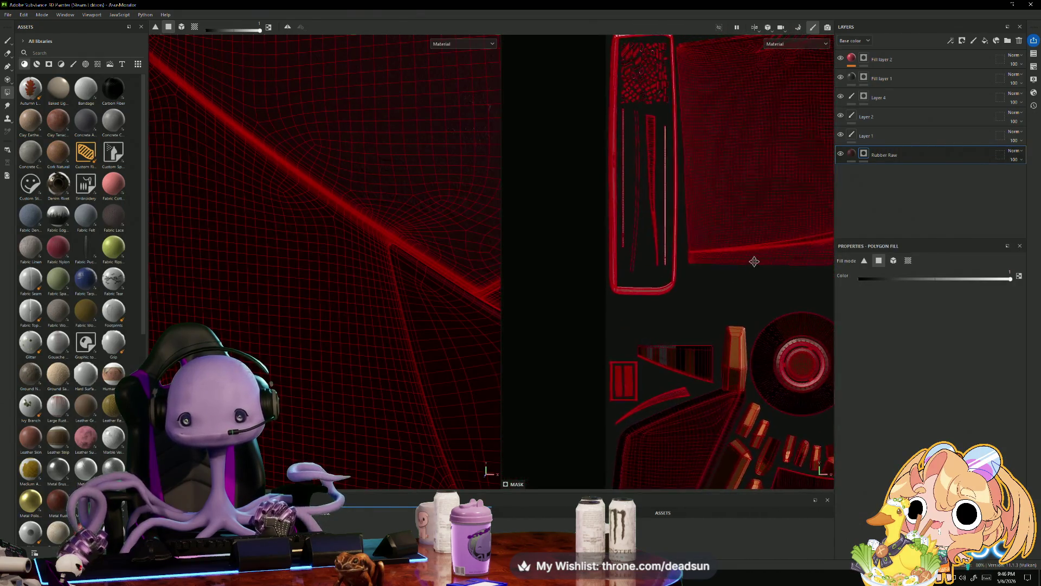
pyautogui.scroll(6, 640, 271)
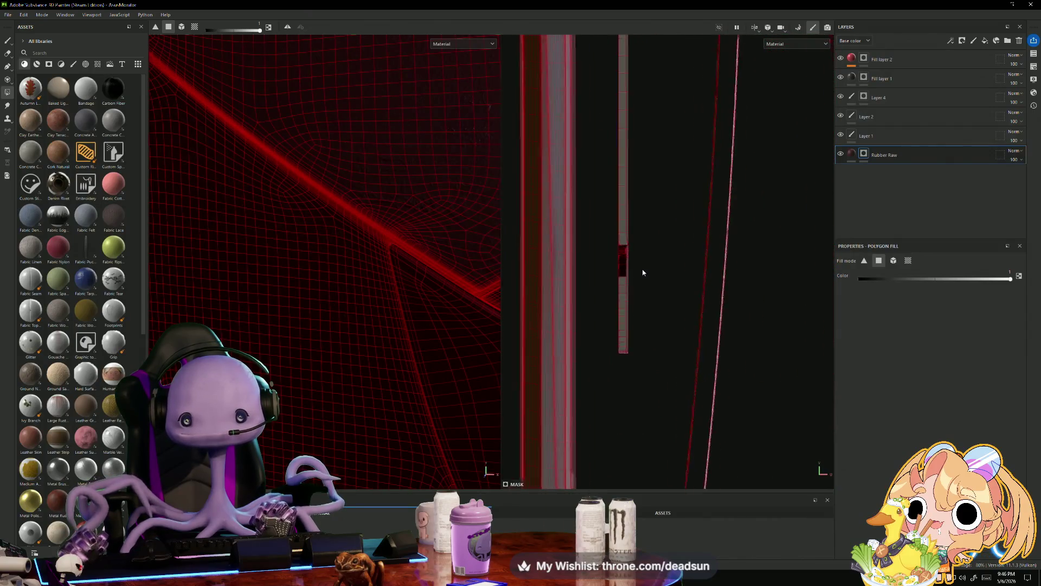
pyautogui.scroll(-2, 641, 270)
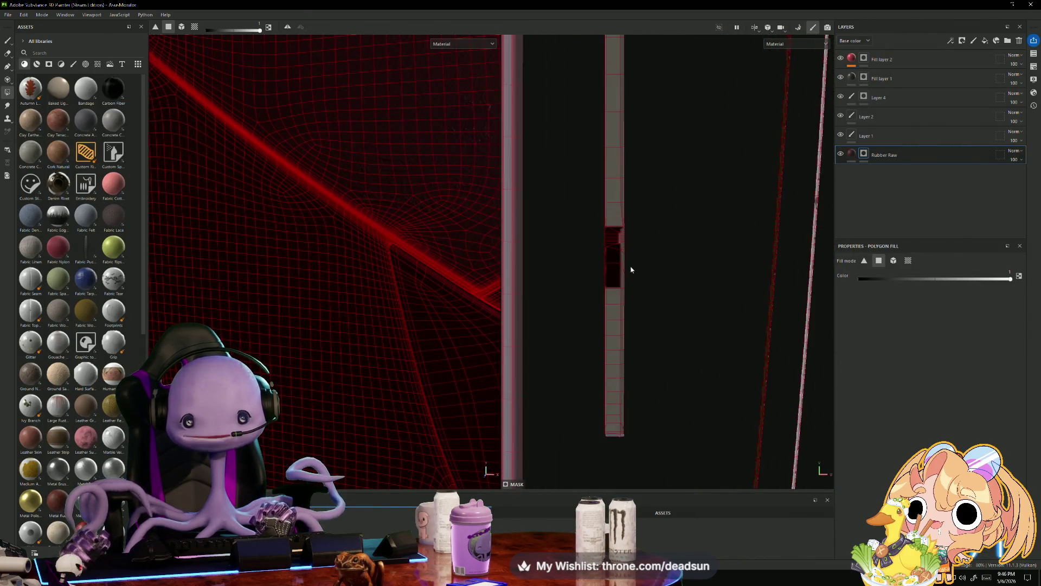
pyautogui.scroll(-2, 634, 277)
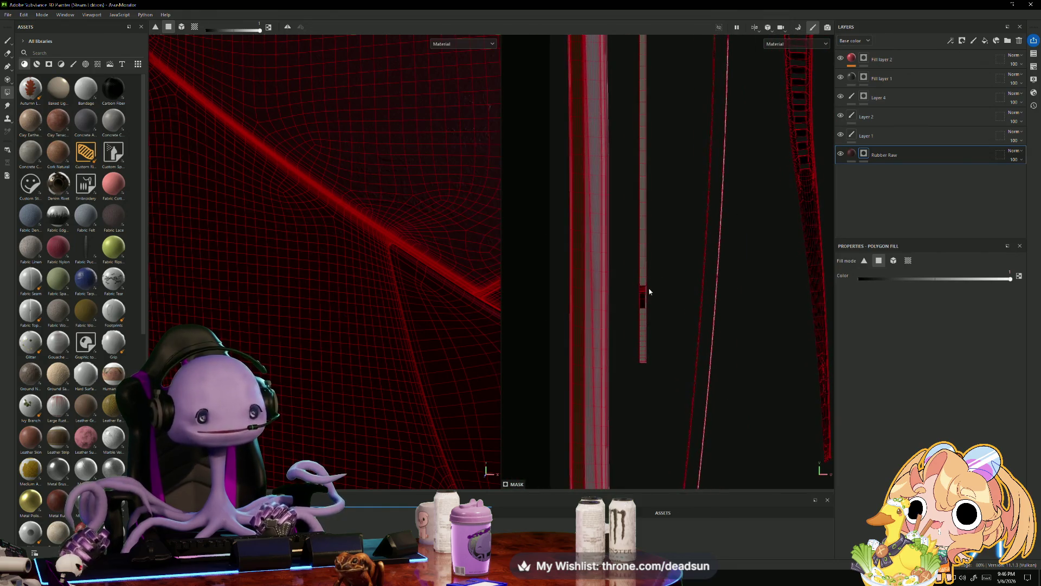
pyautogui.press('shift')
pyautogui.press('shift')
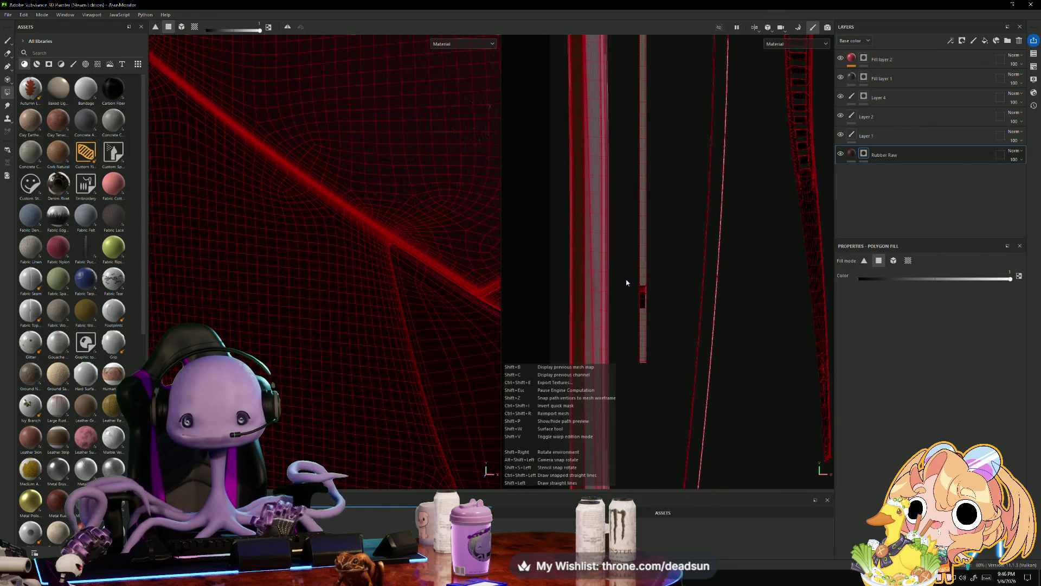
pyautogui.keyDown('shift'); pyautogui.moveTo(631, 290); pyautogui.dragTo(625, 280, button='right'); pyautogui.keyUp('shift')
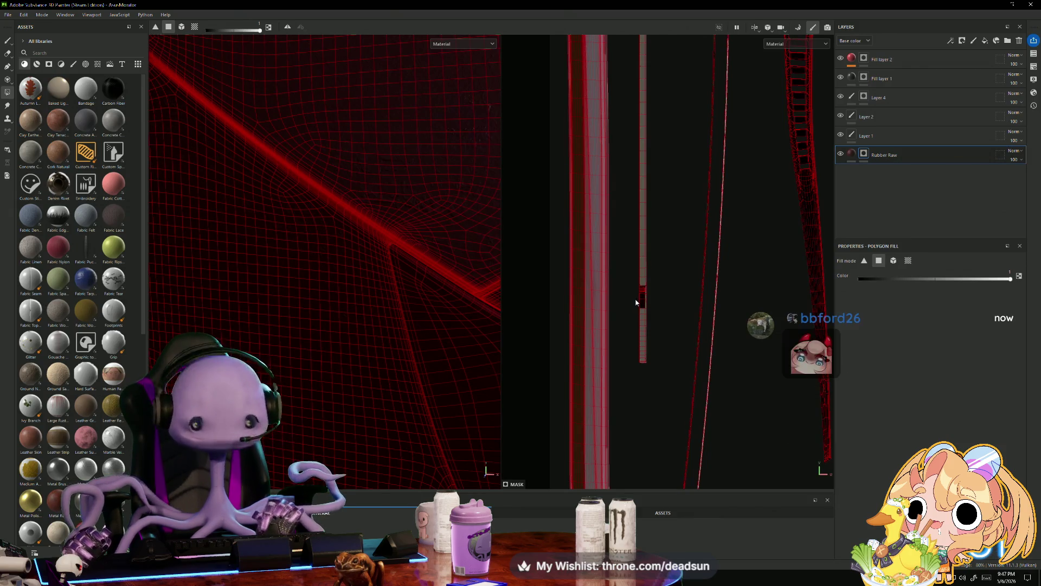
pyautogui.press('alt')
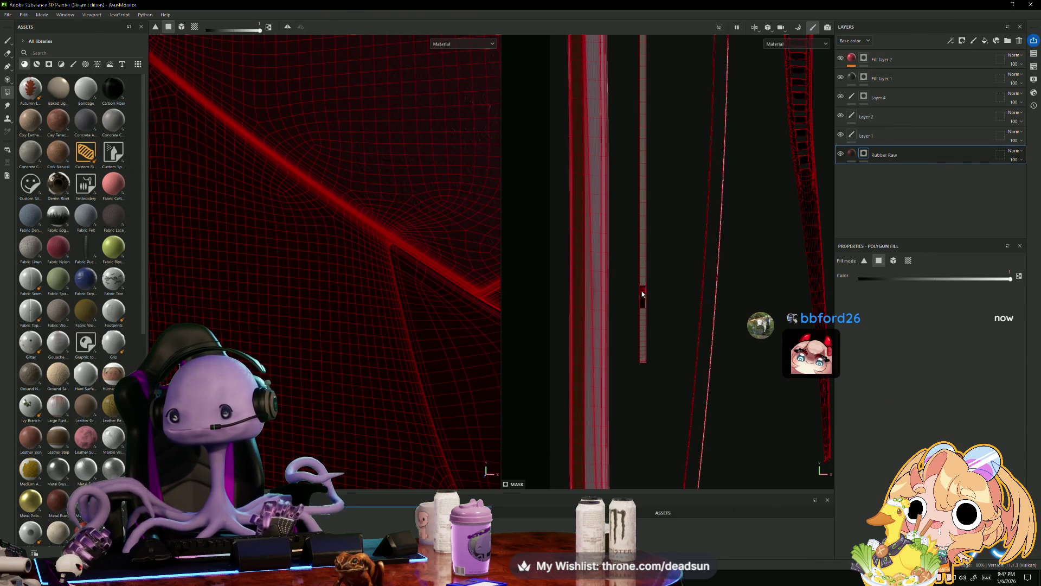
# - Set the fill colour to 0 (black), fill the thin UV strip, then erase most of it
pyautogui.press('x')
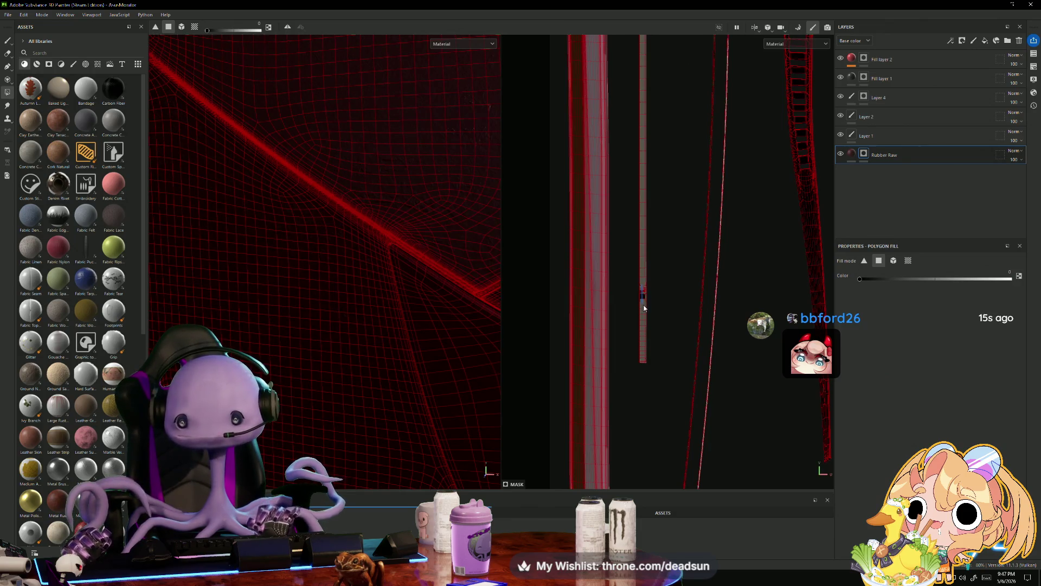
pyautogui.press('x')
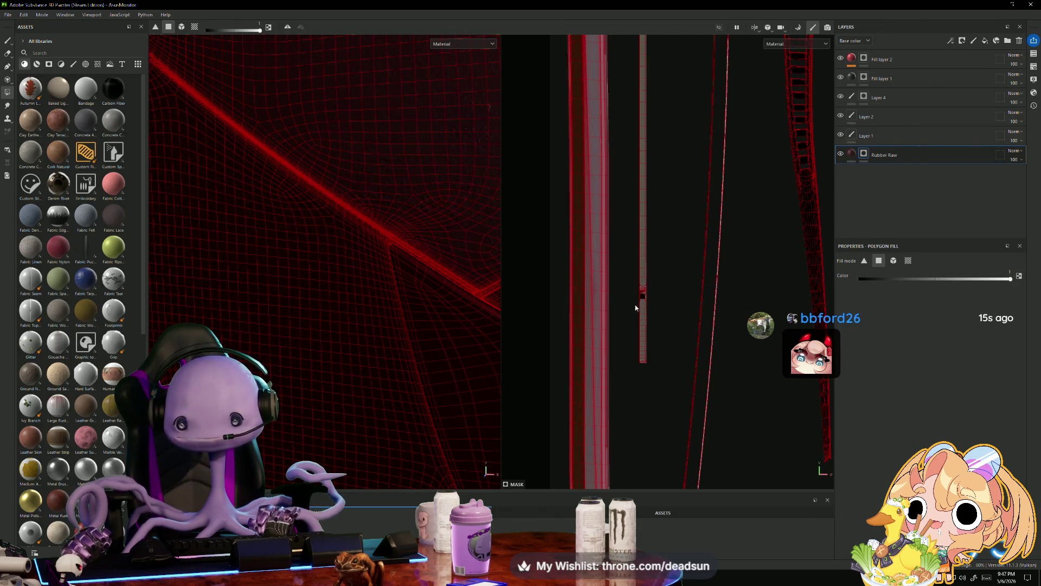
pyautogui.scroll(6, 635, 307)
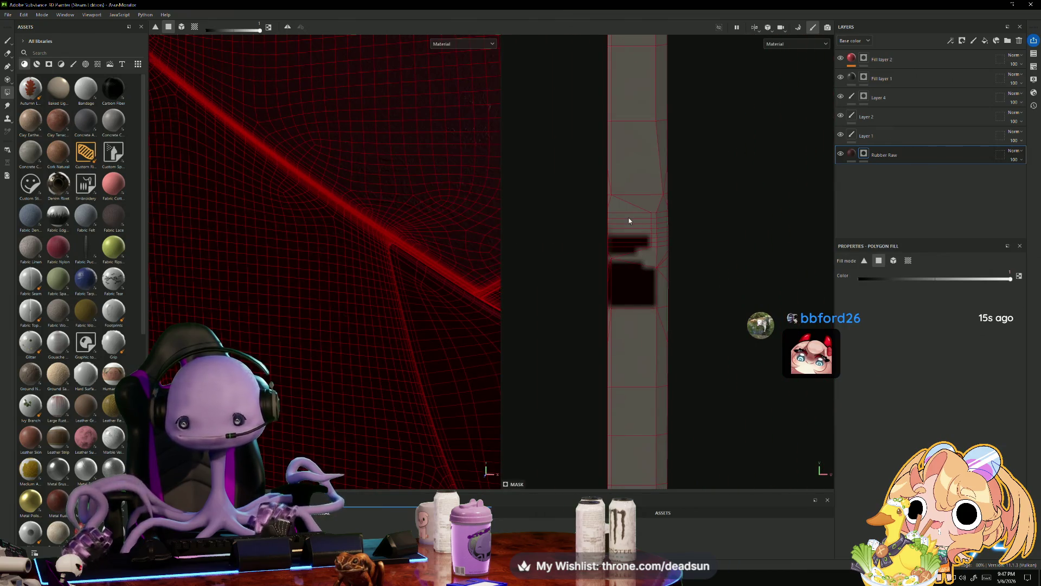
pyautogui.moveTo(623, 232)
pyautogui.mouseDown()
pyautogui.moveTo(635, 305)
pyautogui.moveTo(632, 410)
pyautogui.mouseUp()
pyautogui.press('x')
pyautogui.moveTo(630, 373); pyautogui.dragTo(627, 188)
# - Return to the Paint brush tool and orbit to the shaded monitor
pyautogui.scroll(-6, 620, 211)
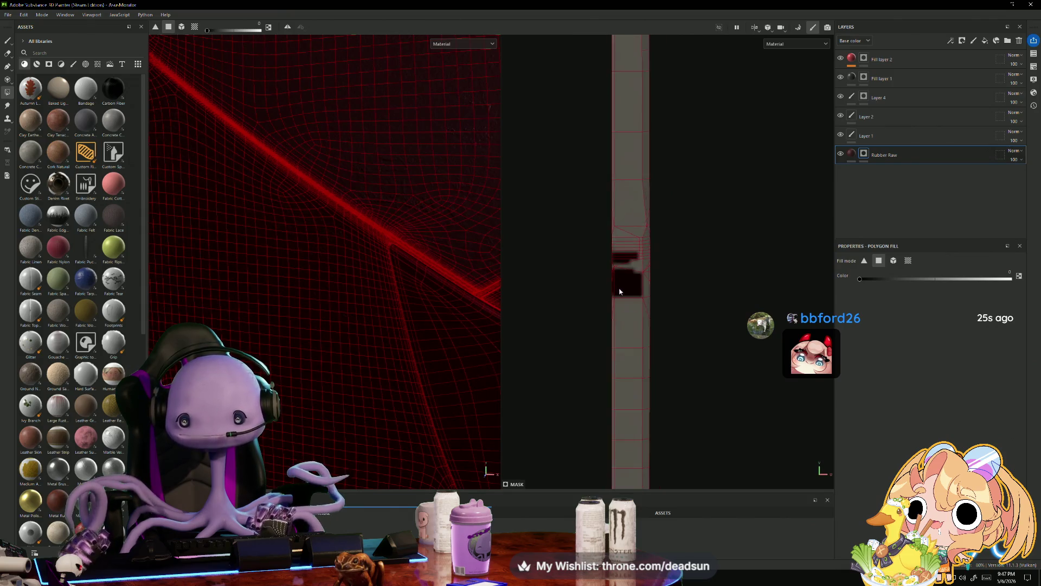
pyautogui.scroll(2, 647, 328)
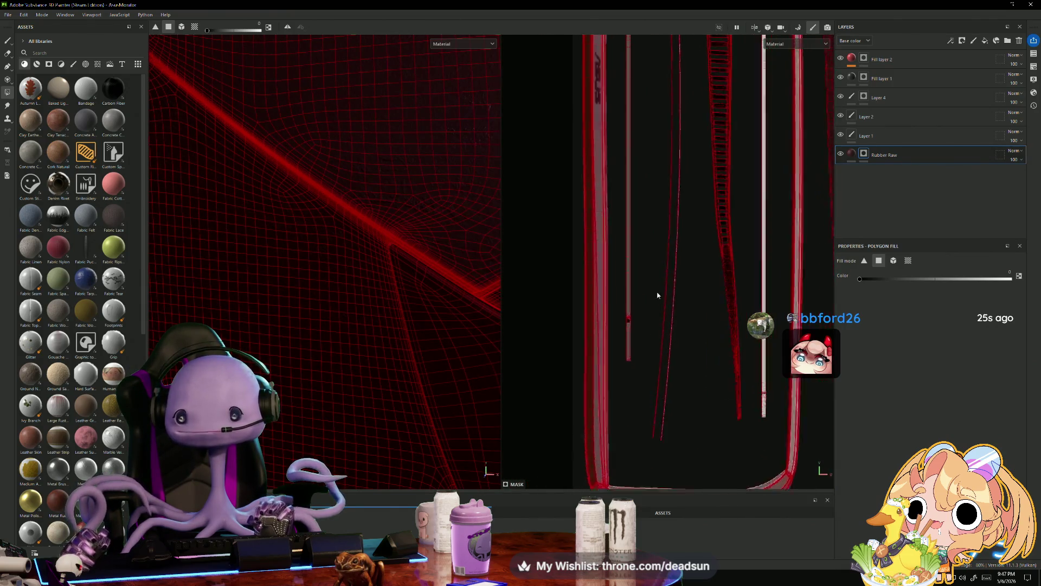
pyautogui.scroll(1, 623, 297)
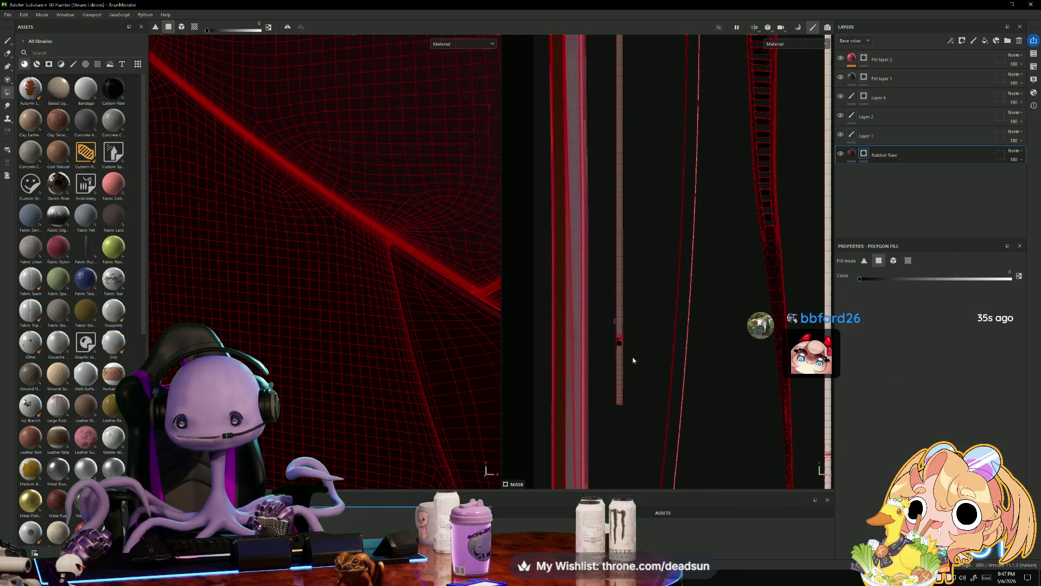
pyautogui.scroll(-5, 633, 360)
pyautogui.scroll(6, 649, 300)
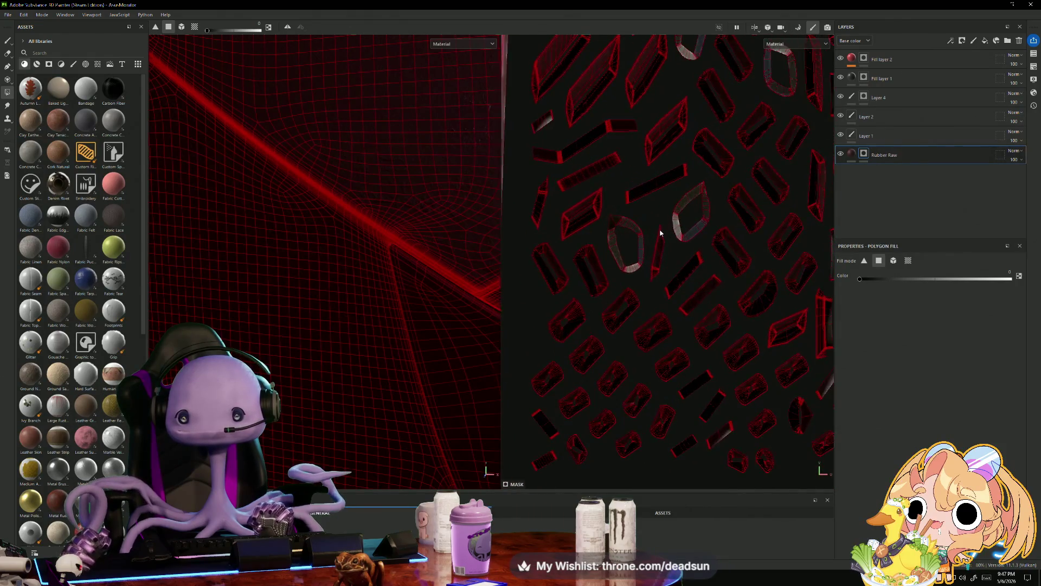
pyautogui.scroll(-6, 653, 255)
pyautogui.scroll(-4, 426, 347)
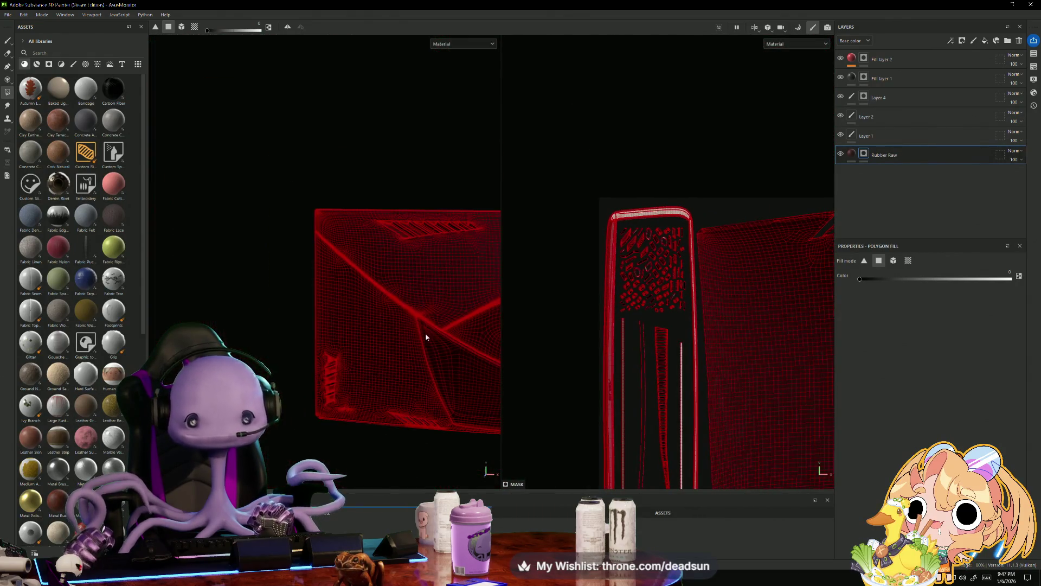
pyautogui.click(7, 40)
pyautogui.moveTo(450, 304)
pyautogui.keyDown('alt'); pyautogui.mouseDown()
pyautogui.moveTo(476, 305)
pyautogui.moveTo(337, 322)
pyautogui.moveTo(318, 311)
pyautogui.mouseUp(); pyautogui.keyUp('alt')
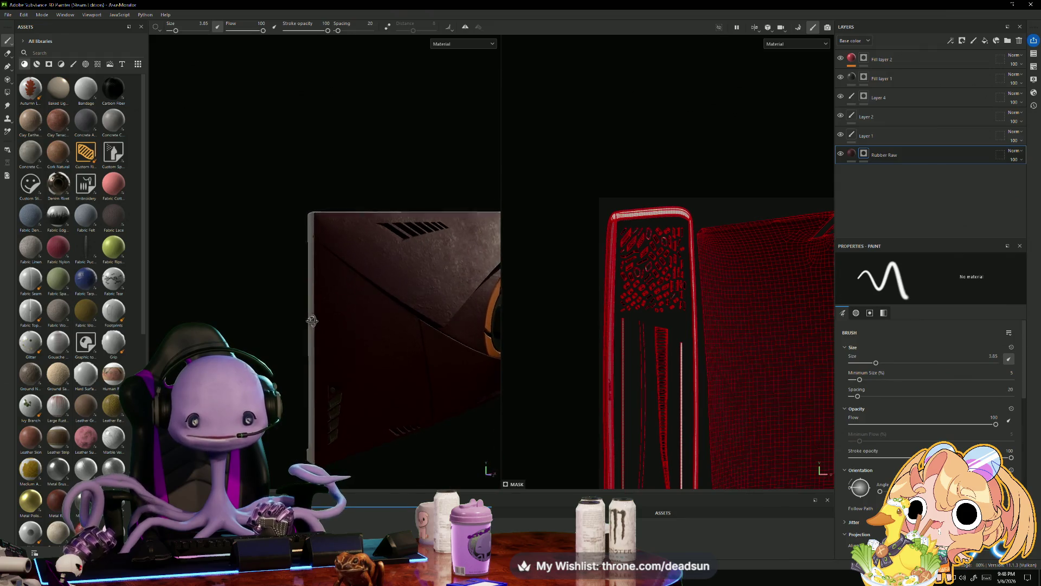
# - Orbit and pan around the monitor to inspect its red back side
pyautogui.scroll(5, 283, 272)
pyautogui.scroll(-3, 297, 209)
pyautogui.scroll(6, 360, 295)
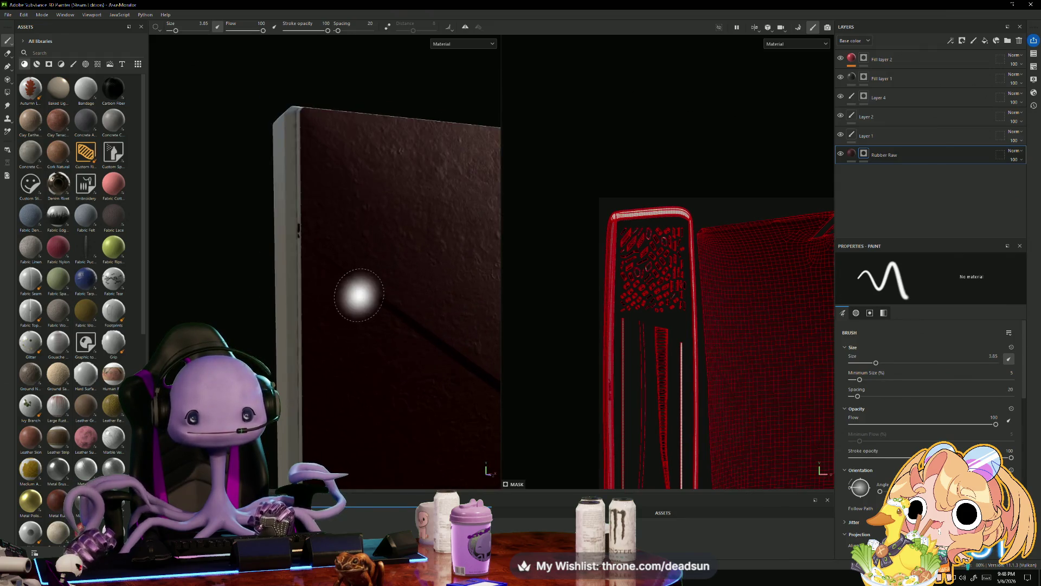
pyautogui.moveTo(355, 263)
pyautogui.keyDown('alt'); pyautogui.mouseDown()
pyautogui.moveTo(379, 295)
pyautogui.moveTo(455, 301)
pyautogui.moveTo(385, 291)
pyautogui.moveTo(428, 355)
pyautogui.moveTo(455, 360)
pyautogui.moveTo(395, 328)
pyautogui.moveTo(378, 342)
pyautogui.moveTo(291, 311)
pyautogui.moveTo(435, 274)
pyautogui.moveTo(282, 236)
pyautogui.moveTo(428, 272)
pyautogui.moveTo(385, 327)
pyautogui.moveTo(372, 204)
pyautogui.moveTo(381, 235)
pyautogui.moveTo(429, 252)
pyautogui.moveTo(428, 281)
pyautogui.moveTo(546, 332)
pyautogui.mouseUp(); pyautogui.keyUp('alt')
pyautogui.keyDown('alt'); pyautogui.moveTo(467, 379); pyautogui.dragTo(357, 267, button='middle'); pyautogui.keyUp('alt')
pyautogui.moveTo(357, 267)
pyautogui.keyDown('alt'); pyautogui.mouseDown()
pyautogui.moveTo(333, 323)
pyautogui.moveTo(385, 360)
pyautogui.moveTo(386, 401)
pyautogui.moveTo(356, 455)
pyautogui.moveTo(390, 442)
pyautogui.moveTo(372, 442)
pyautogui.moveTo(332, 304)
pyautogui.moveTo(418, 388)
pyautogui.moveTo(409, 396)
pyautogui.moveTo(499, 360)
pyautogui.moveTo(365, 425)
pyautogui.moveTo(388, 430)
pyautogui.moveTo(337, 435)
pyautogui.moveTo(379, 428)
pyautogui.moveTo(360, 358)
pyautogui.moveTo(353, 186)
pyautogui.moveTo(353, 425)
pyautogui.moveTo(372, 430)
pyautogui.moveTo(482, 343)
pyautogui.moveTo(542, 325)
pyautogui.moveTo(627, 326)
pyautogui.mouseUp(); pyautogui.keyUp('alt')
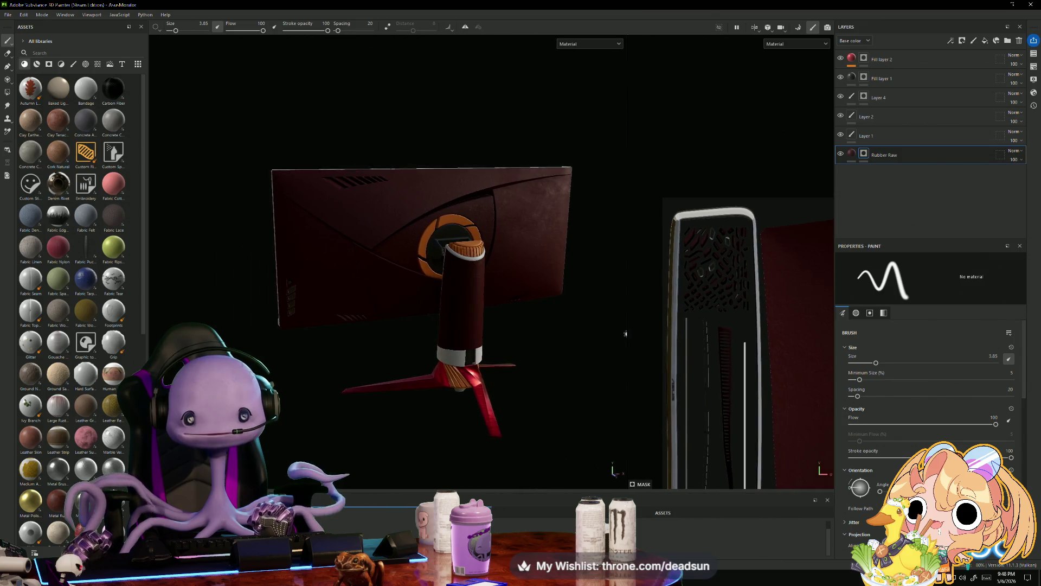
# - Save the monitor project with File > Save and minimize Painter
pyautogui.click(9, 15)
pyautogui.click(23, 82)
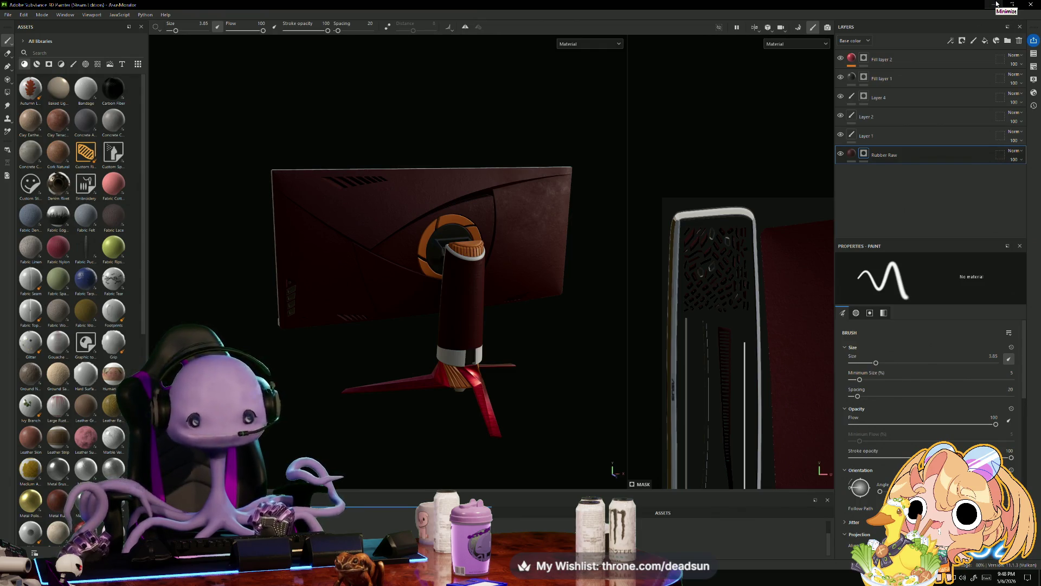
pyautogui.click(995, 7)
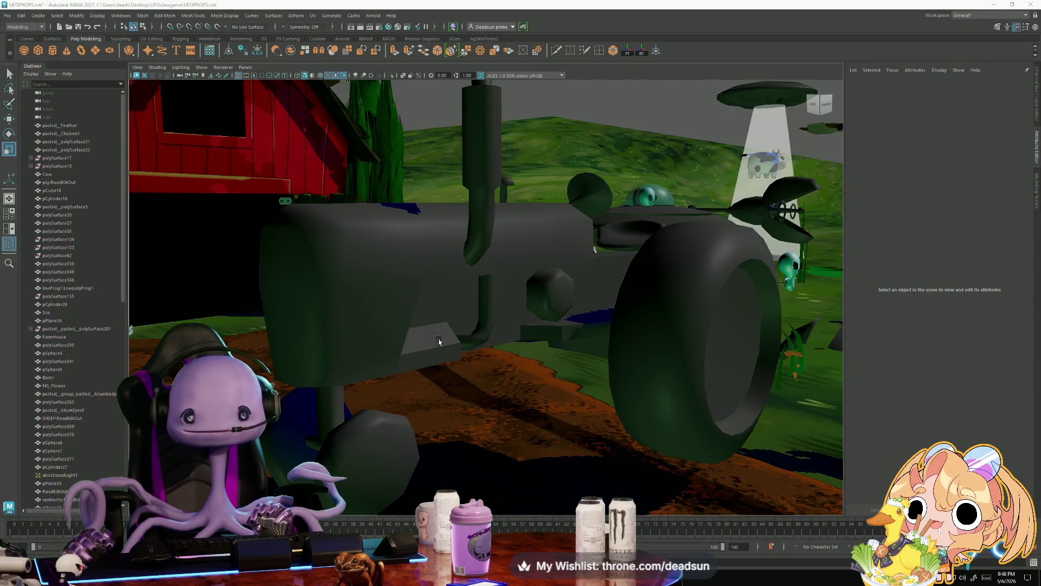
# - Select and frame the thin post polySurface411, then swing the camera to the tractor's front
pyautogui.click(399, 263)
pyautogui.click(356, 448)
pyautogui.click(338, 414)
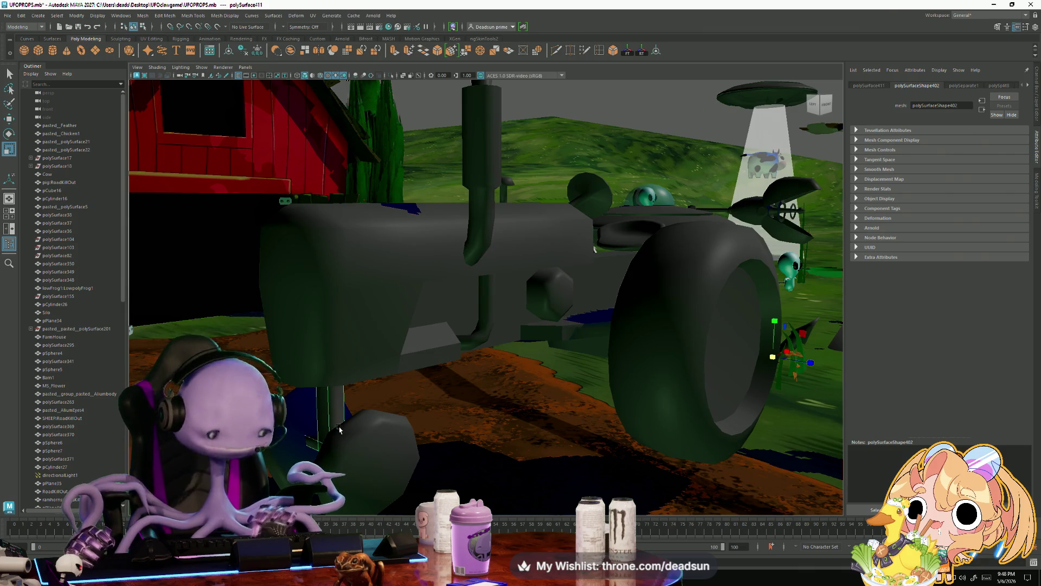
pyautogui.press('f')
pyautogui.scroll(-10, 379, 425)
pyautogui.keyDown('alt'); pyautogui.keyDown('shift'); pyautogui.moveTo(328, 419); pyautogui.dragTo(411, 371, button='right'); pyautogui.keyUp('shift'); pyautogui.keyUp('alt')
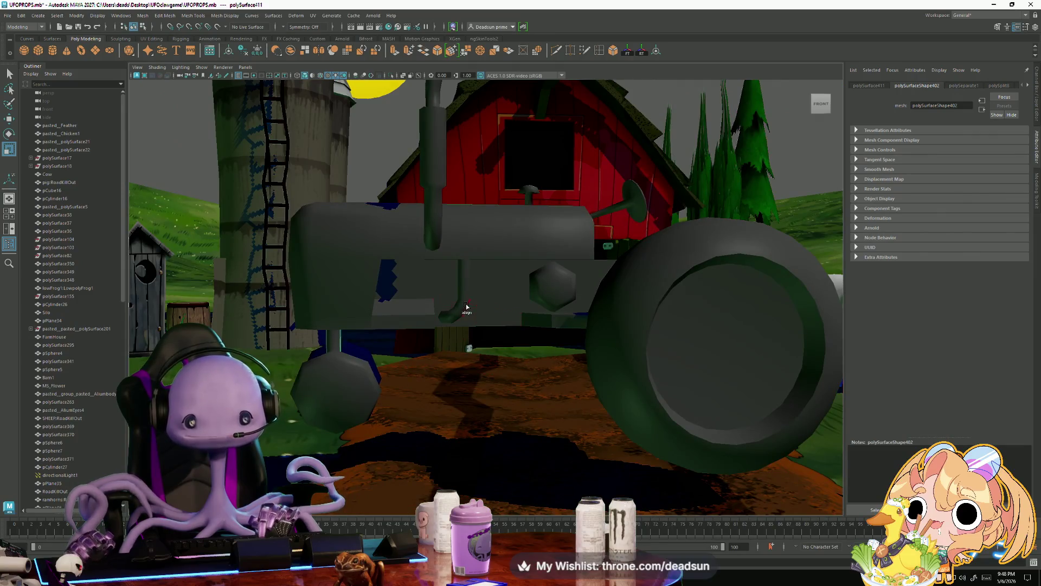
pyautogui.moveTo(468, 295); pyautogui.dragTo(456, 304, button='right')
# - Select the bent pipe pCylinder40 and move it slightly sideways along X
pyautogui.click(10, 76)
pyautogui.click(454, 305)
pyautogui.click(465, 302)
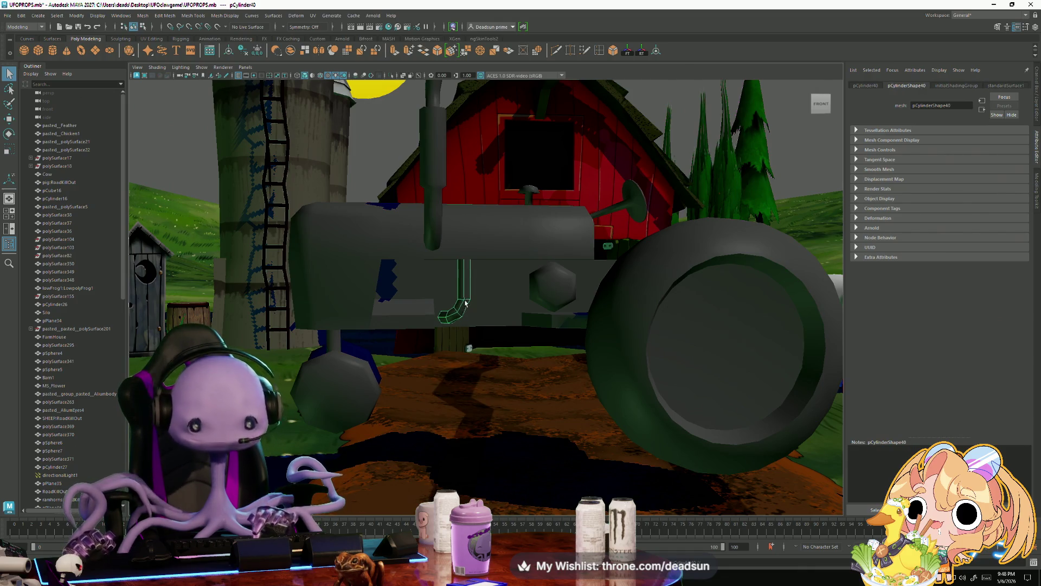
pyautogui.press('w')
pyautogui.moveTo(481, 318); pyautogui.dragTo(497, 320)
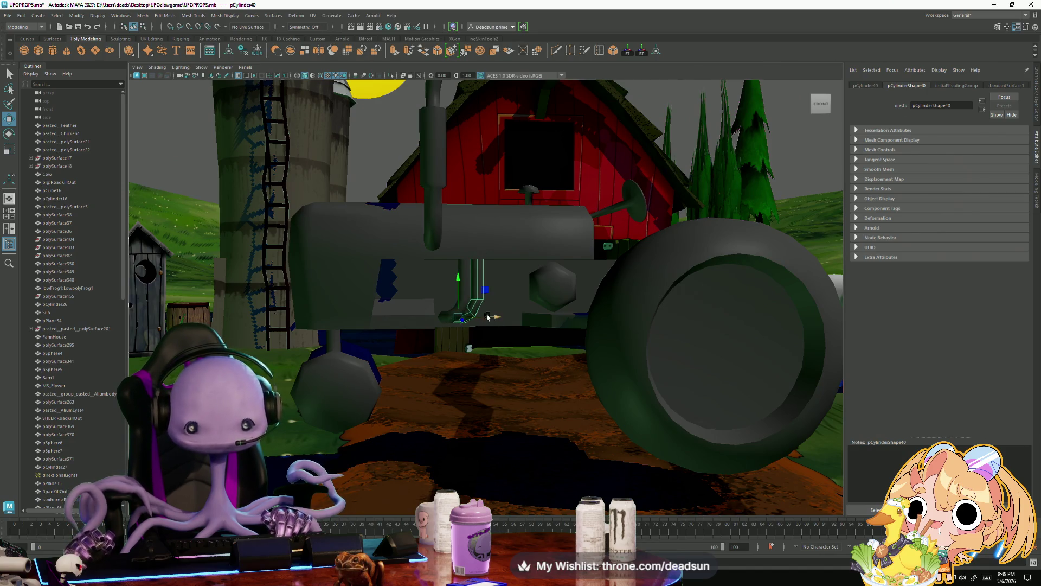
# - Orbit around the tractor, then switch back to Substance 3D Painter
pyautogui.keyDown('alt'); pyautogui.moveTo(391, 336); pyautogui.dragTo(384, 365); pyautogui.keyUp('alt')
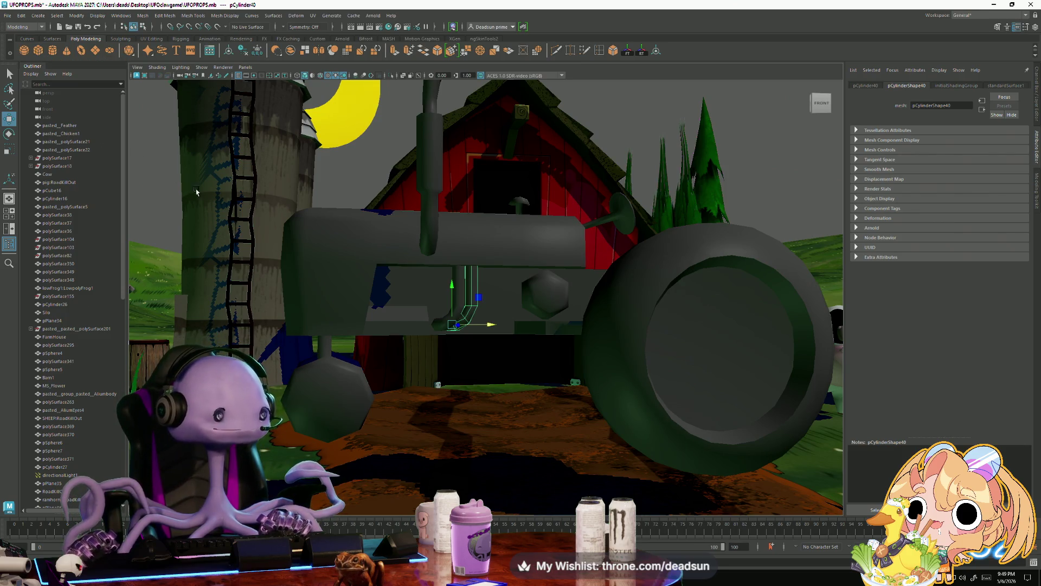
pyautogui.hotkey('alt', 'Tab')
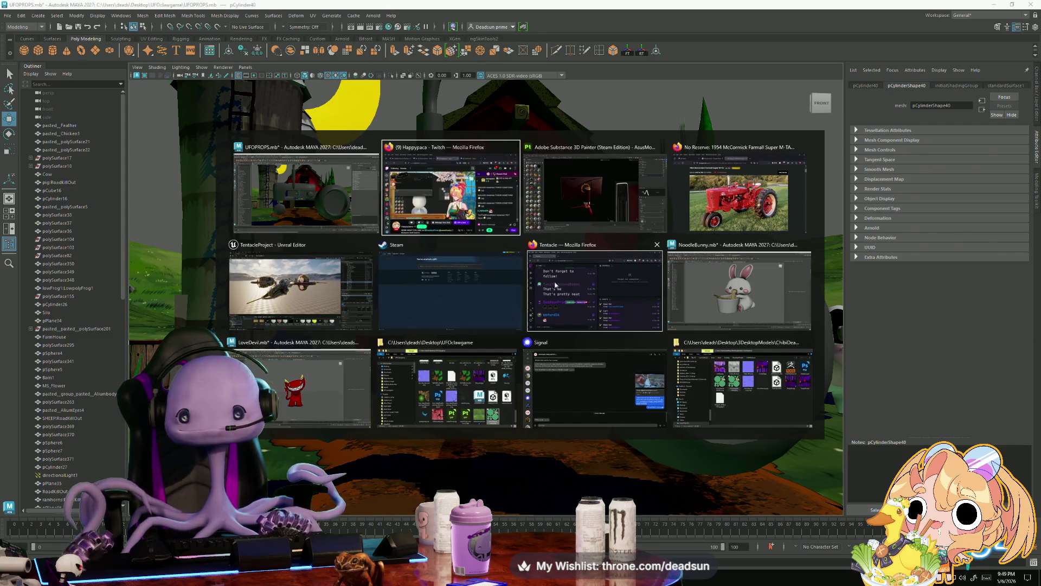
pyautogui.click(595, 193)
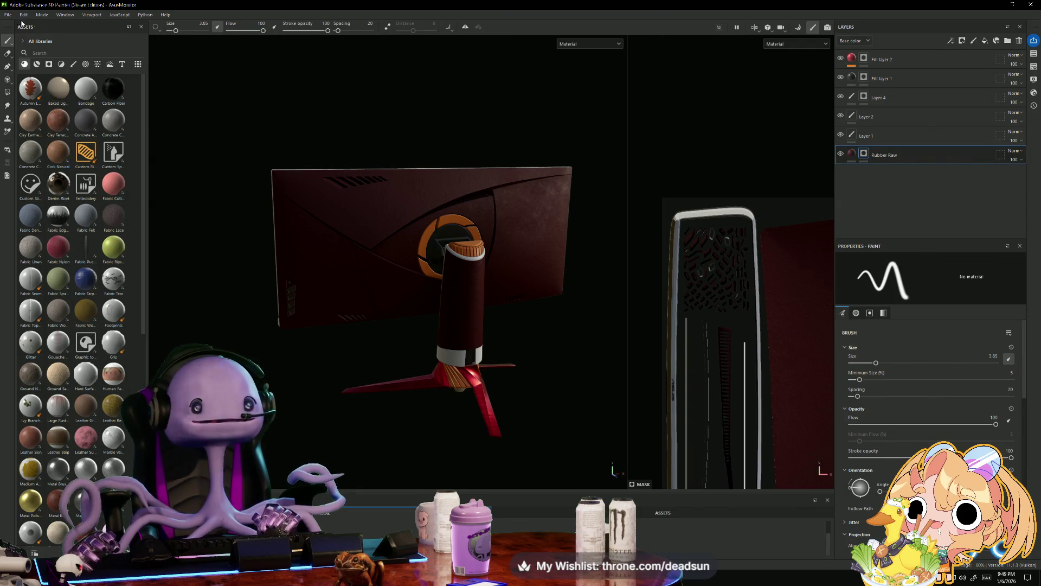
pyautogui.click(23, 15)
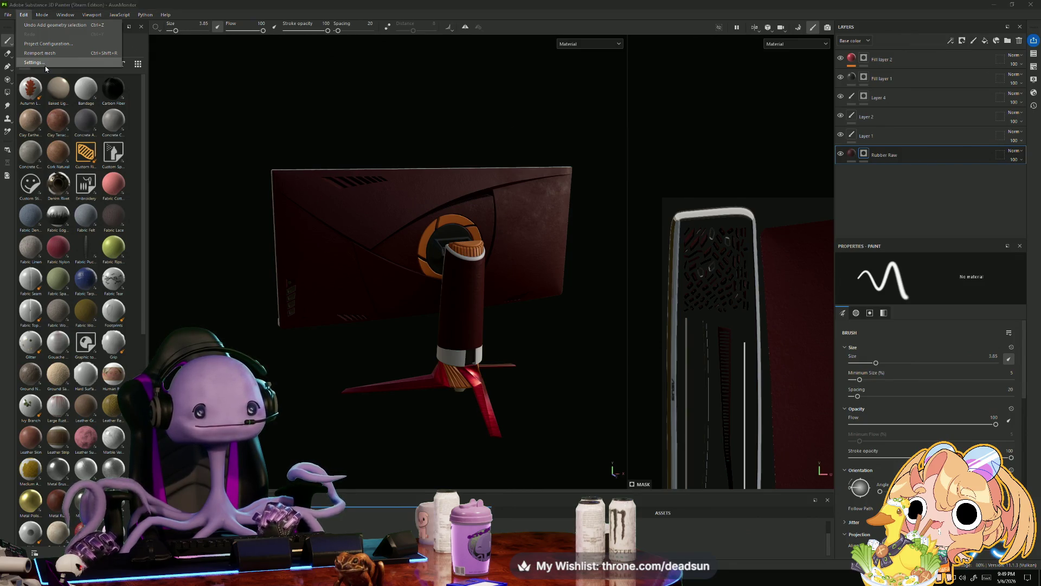
pyautogui.click(46, 66)
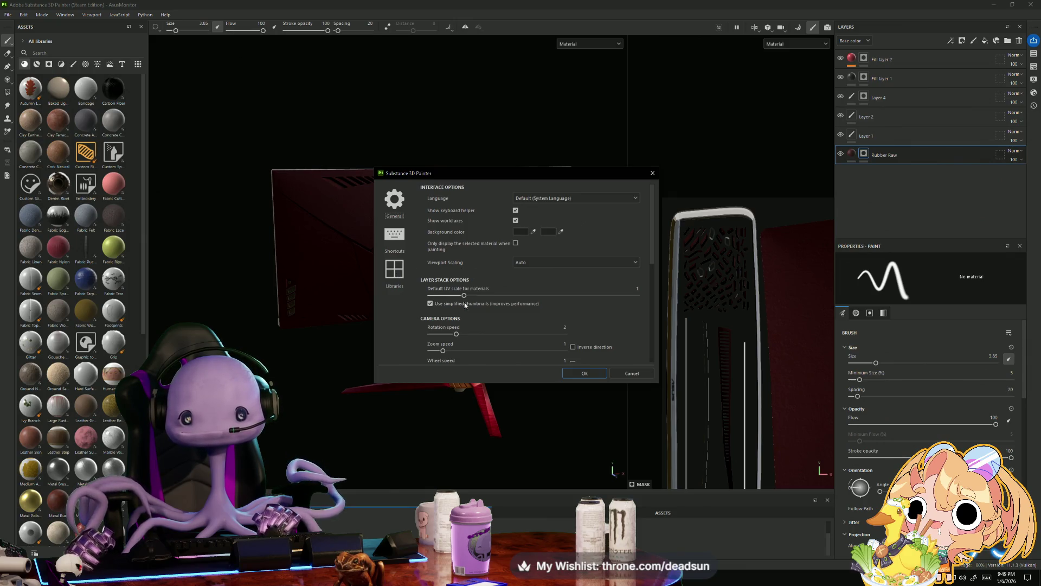
pyautogui.click(585, 374)
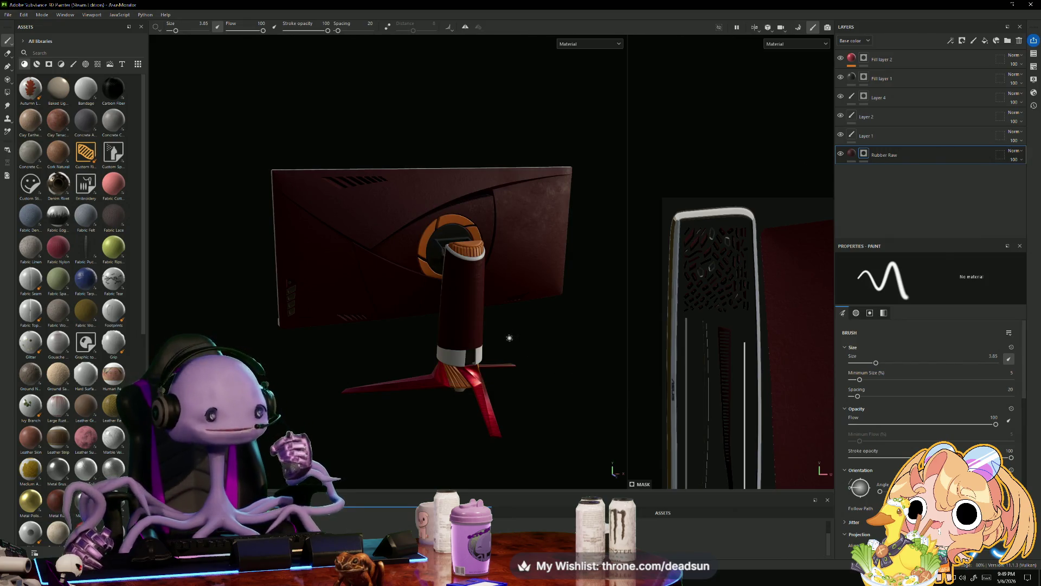
pyautogui.keyDown('alt'); pyautogui.moveTo(395, 205); pyautogui.dragTo(400, 186); pyautogui.keyUp('alt')
pyautogui.scroll(2, 414, 219)
pyautogui.moveTo(284, 430)
pyautogui.keyDown('alt'); pyautogui.mouseDown()
pyautogui.moveTo(353, 414)
pyautogui.moveTo(291, 404)
pyautogui.mouseUp(); pyautogui.keyUp('alt')
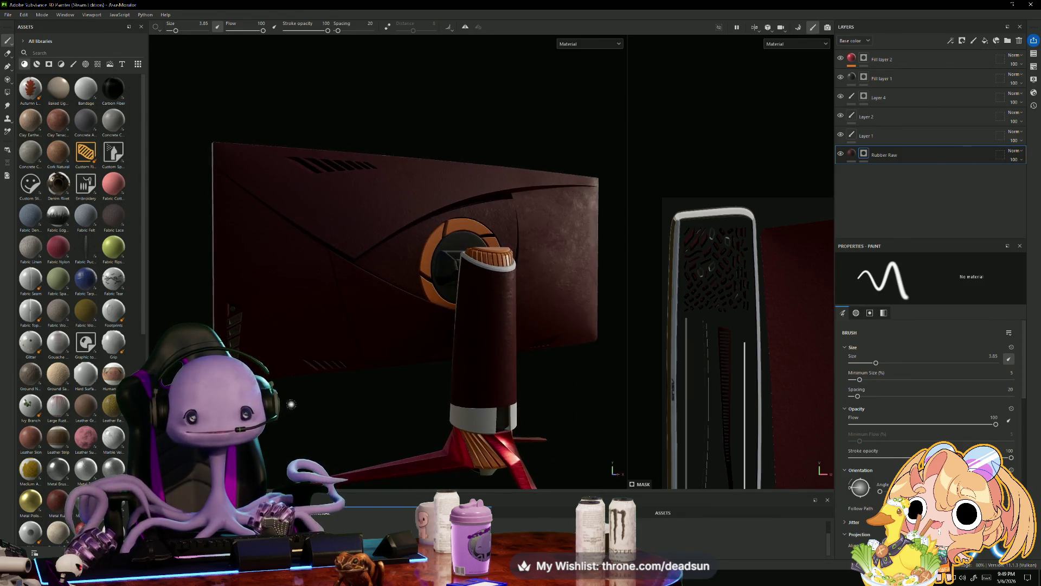
pyautogui.click(8, 15)
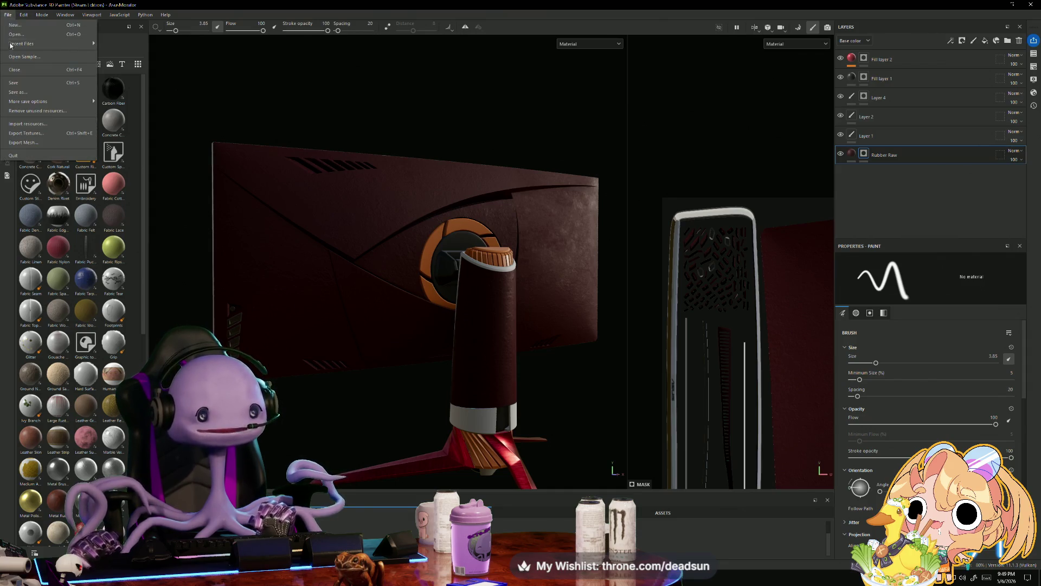
pyautogui.click(22, 89)
pyautogui.moveTo(410, 429)
pyautogui.keyDown('alt'); pyautogui.mouseDown()
pyautogui.moveTo(374, 421)
pyautogui.moveTo(353, 395)
pyautogui.moveTo(363, 371)
pyautogui.moveTo(351, 428)
pyautogui.moveTo(393, 414)
pyautogui.moveTo(327, 379)
pyautogui.moveTo(337, 390)
pyautogui.moveTo(502, 391)
pyautogui.moveTo(537, 386)
pyautogui.moveTo(528, 359)
pyautogui.mouseUp(); pyautogui.keyUp('alt')
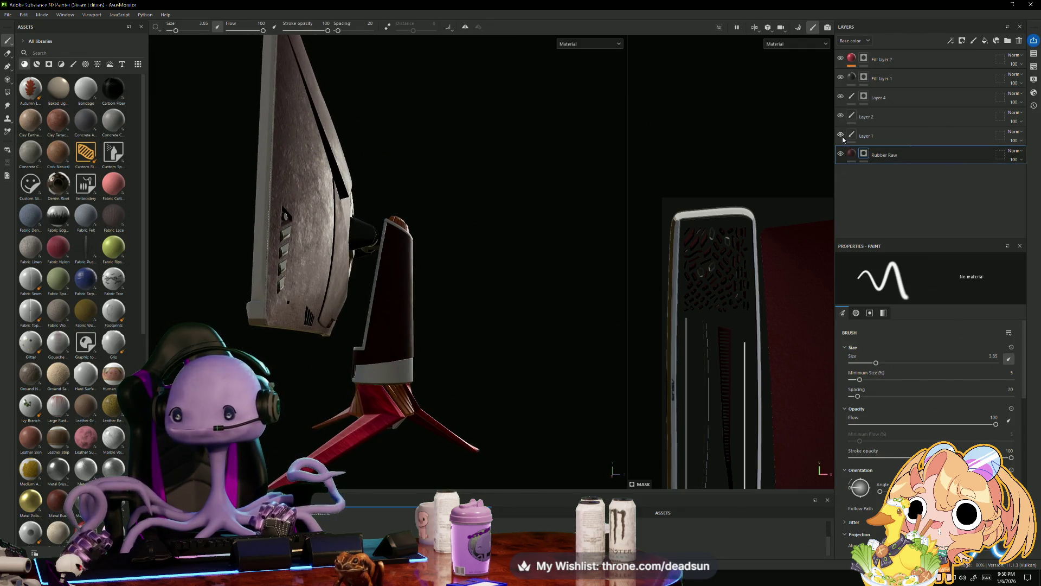
pyautogui.click(841, 155)
pyautogui.click(841, 155)
pyautogui.click(841, 155)
pyautogui.moveTo(488, 237)
pyautogui.keyDown('alt'); pyautogui.mouseDown()
pyautogui.moveTo(216, 281)
pyautogui.moveTo(228, 267)
pyautogui.moveTo(295, 302)
pyautogui.moveTo(441, 343)
pyautogui.moveTo(502, 321)
pyautogui.moveTo(504, 284)
pyautogui.moveTo(258, 303)
pyautogui.moveTo(258, 286)
pyautogui.moveTo(270, 304)
pyautogui.moveTo(282, 301)
pyautogui.mouseUp(); pyautogui.keyUp('alt')
pyautogui.scroll(-5, 227, 267)
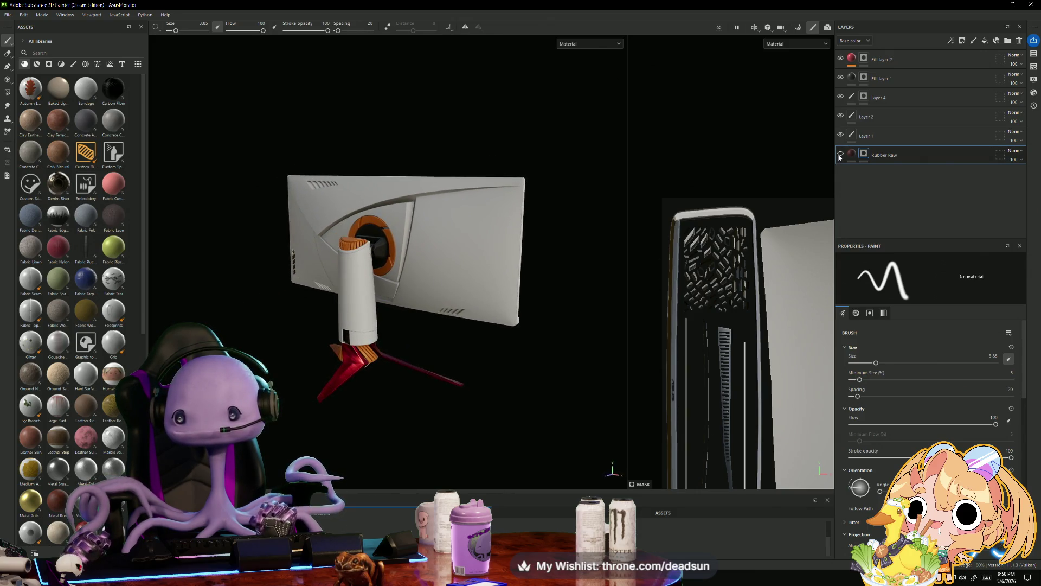
pyautogui.click(841, 155)
pyautogui.click(841, 155)
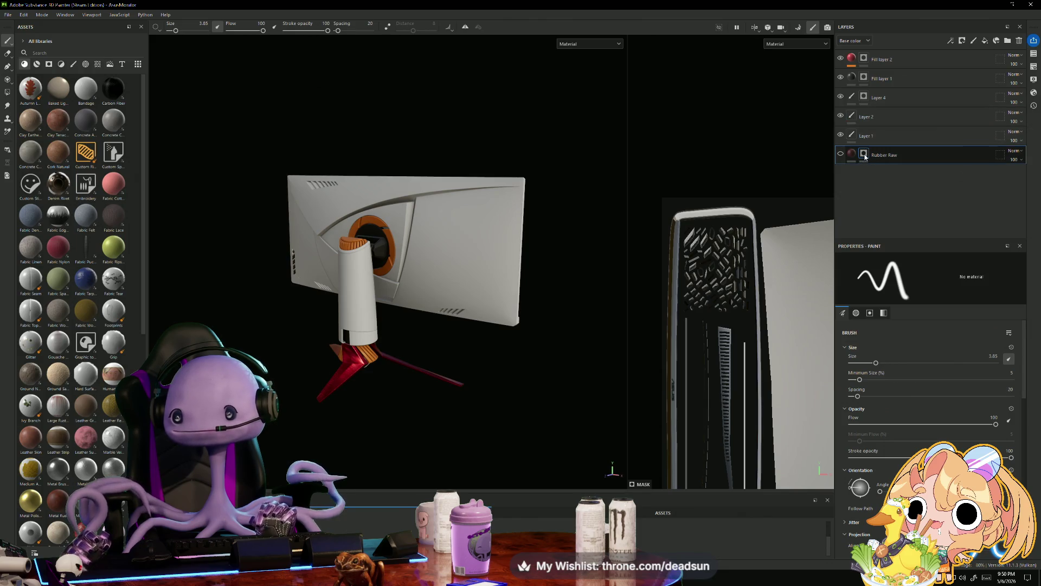
pyautogui.moveTo(367, 334)
pyautogui.keyDown('alt'); pyautogui.mouseDown()
pyautogui.moveTo(442, 365)
pyautogui.moveTo(406, 396)
pyautogui.moveTo(446, 432)
pyautogui.moveTo(474, 409)
pyautogui.moveTo(577, 387)
pyautogui.moveTo(618, 364)
pyautogui.moveTo(634, 379)
pyautogui.moveTo(620, 365)
pyautogui.moveTo(455, 363)
pyautogui.moveTo(605, 361)
pyautogui.moveTo(396, 370)
pyautogui.moveTo(495, 374)
pyautogui.moveTo(562, 359)
pyautogui.moveTo(413, 343)
pyautogui.moveTo(181, 365)
pyautogui.moveTo(412, 359)
pyautogui.mouseUp(); pyautogui.keyUp('alt')
pyautogui.scroll(3, 429, 363)
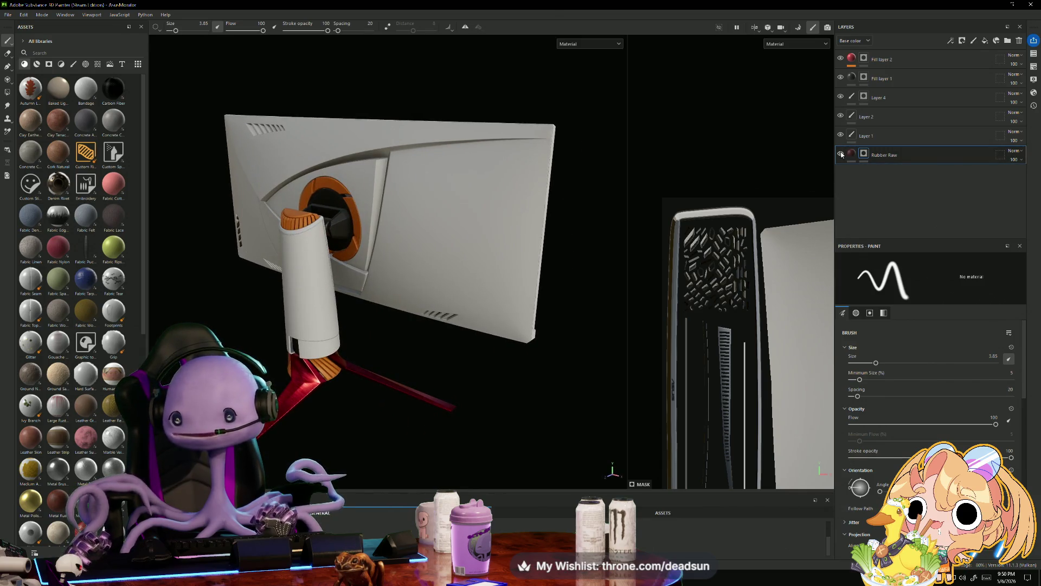
pyautogui.click(842, 154)
pyautogui.moveTo(266, 250)
pyautogui.keyDown('alt'); pyautogui.mouseDown()
pyautogui.moveTo(295, 349)
pyautogui.moveTo(534, 298)
pyautogui.moveTo(253, 336)
pyautogui.moveTo(569, 264)
pyautogui.moveTo(637, 262)
pyautogui.moveTo(535, 291)
pyautogui.moveTo(604, 305)
pyautogui.moveTo(362, 332)
pyautogui.moveTo(292, 351)
pyautogui.mouseUp(); pyautogui.keyUp('alt')
pyautogui.click(6, 16)
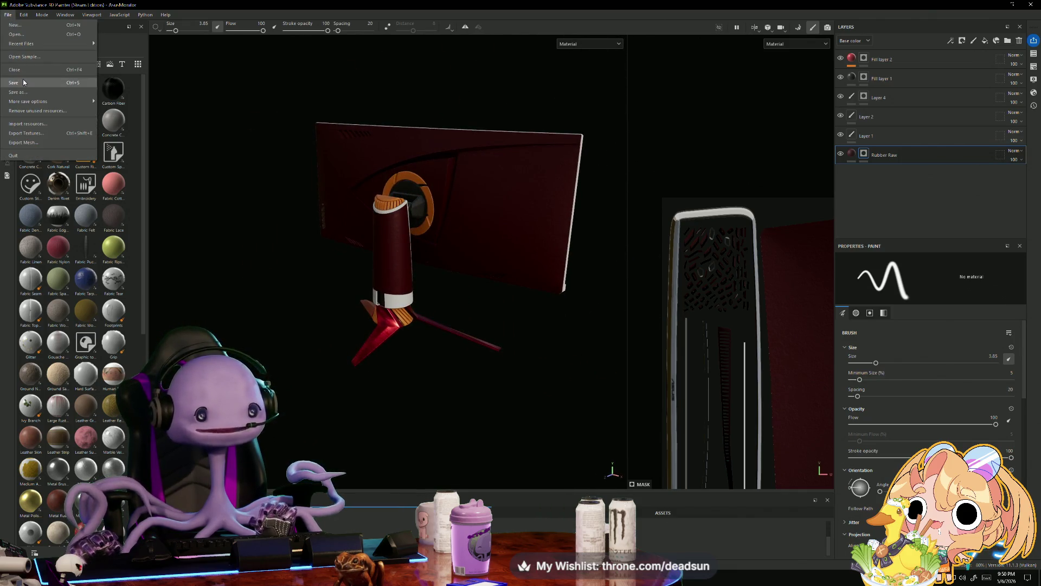
pyautogui.click(241, 244)
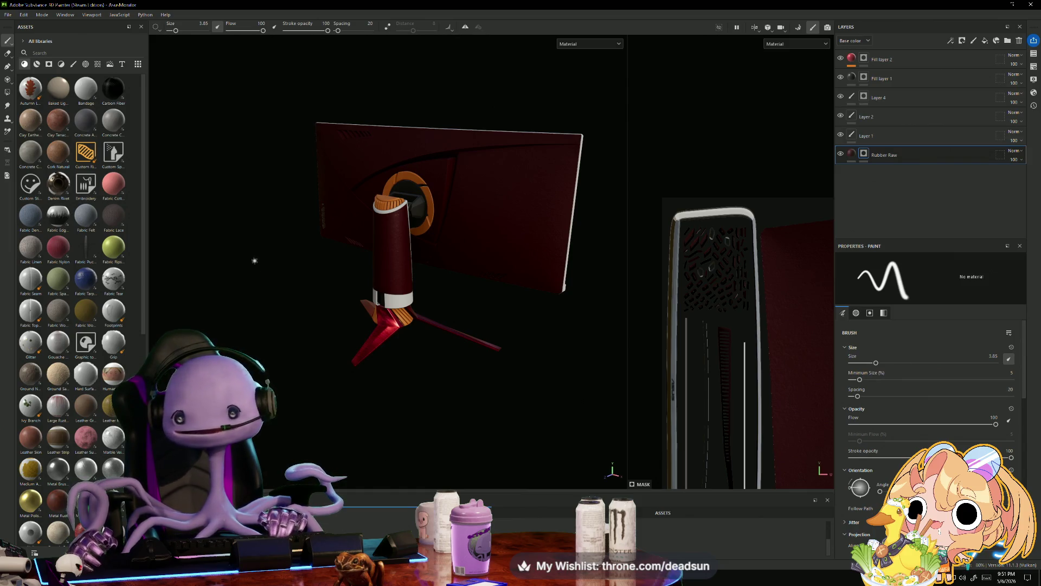
pyautogui.click(7, 14)
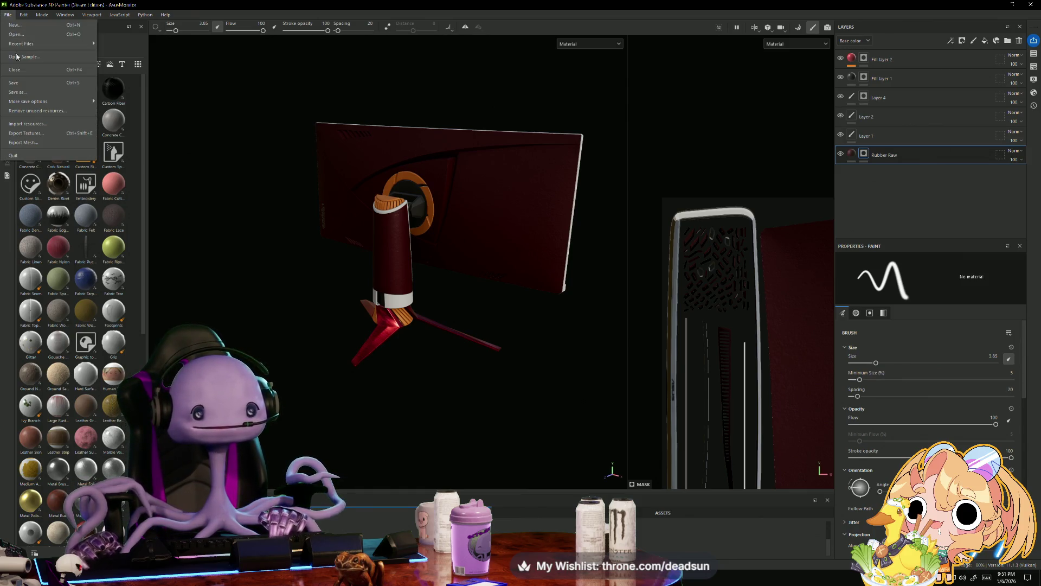
pyautogui.click(19, 86)
pyautogui.moveTo(276, 268)
pyautogui.keyDown('alt'); pyautogui.mouseDown()
pyautogui.moveTo(271, 278)
pyautogui.moveTo(213, 295)
pyautogui.moveTo(174, 285)
pyautogui.moveTo(165, 244)
pyautogui.moveTo(546, 356)
pyautogui.moveTo(331, 411)
pyautogui.mouseUp(); pyautogui.keyUp('alt')
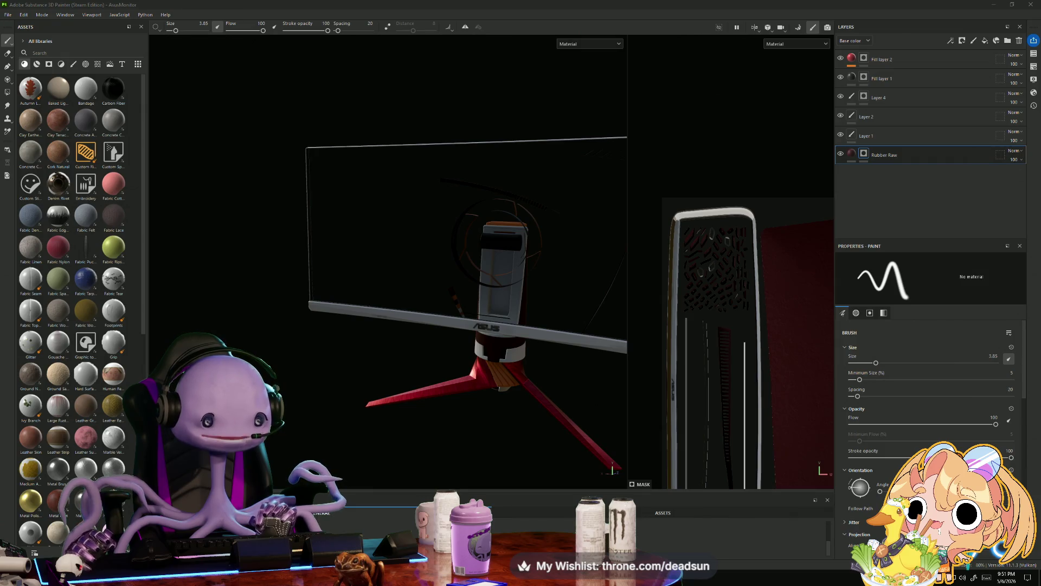
# - In Firefox, start a split view with the stream tab, then end it to show the stream full-window
pyautogui.hotkey('alt', 'Tab')
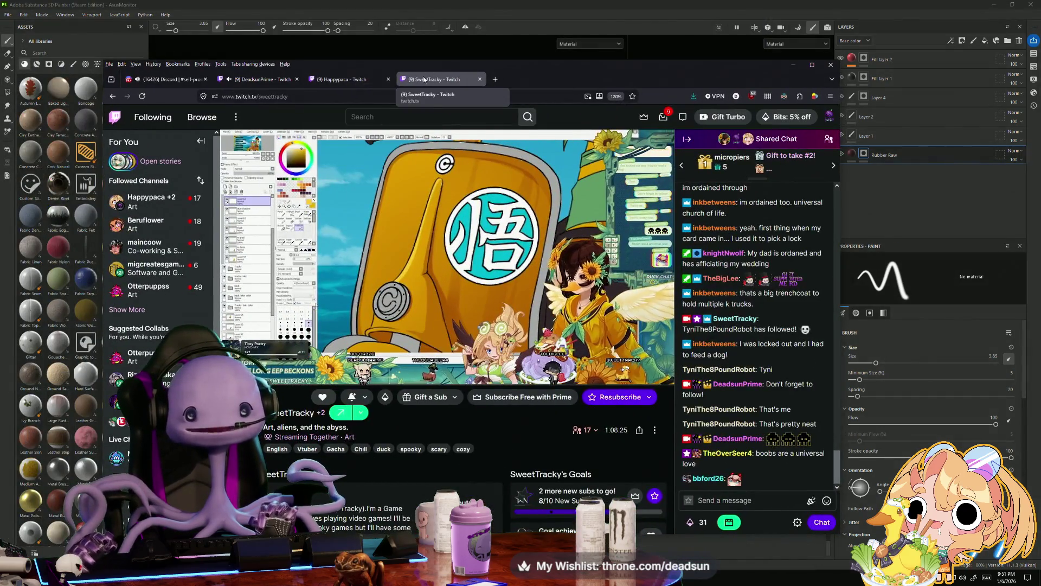
pyautogui.rightClick(425, 81)
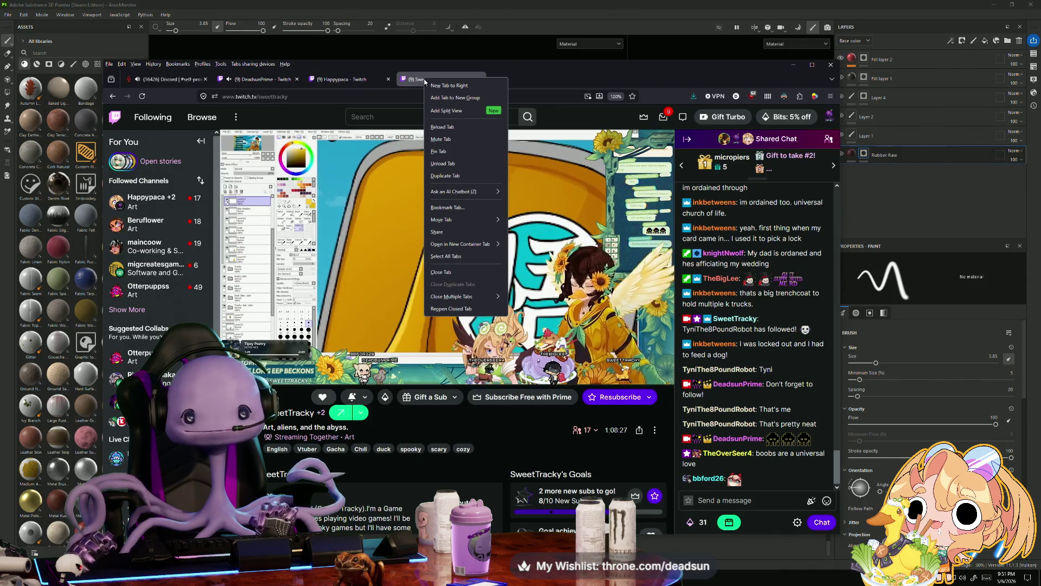
pyautogui.click(446, 111)
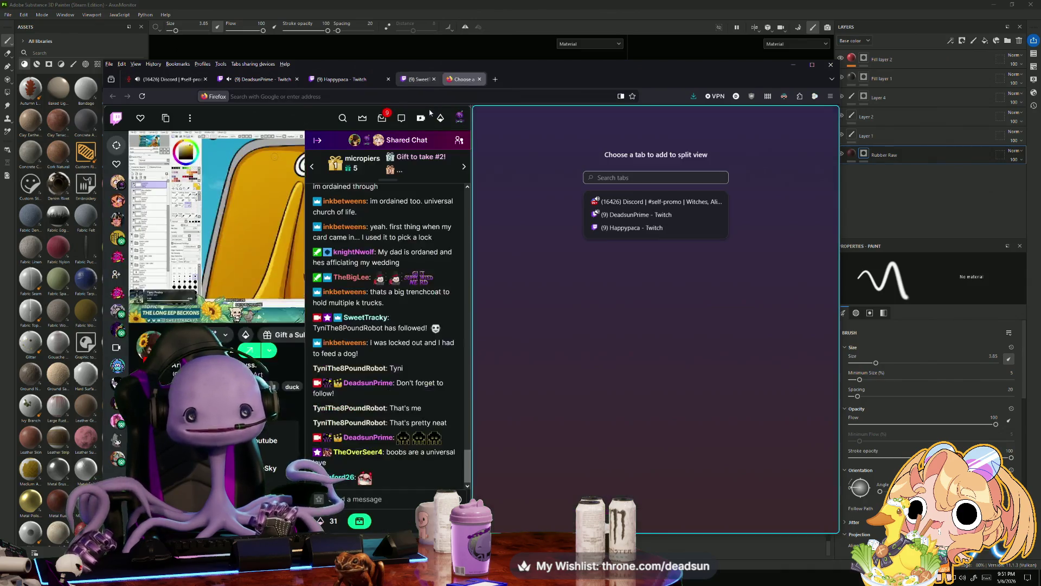
pyautogui.click(423, 80)
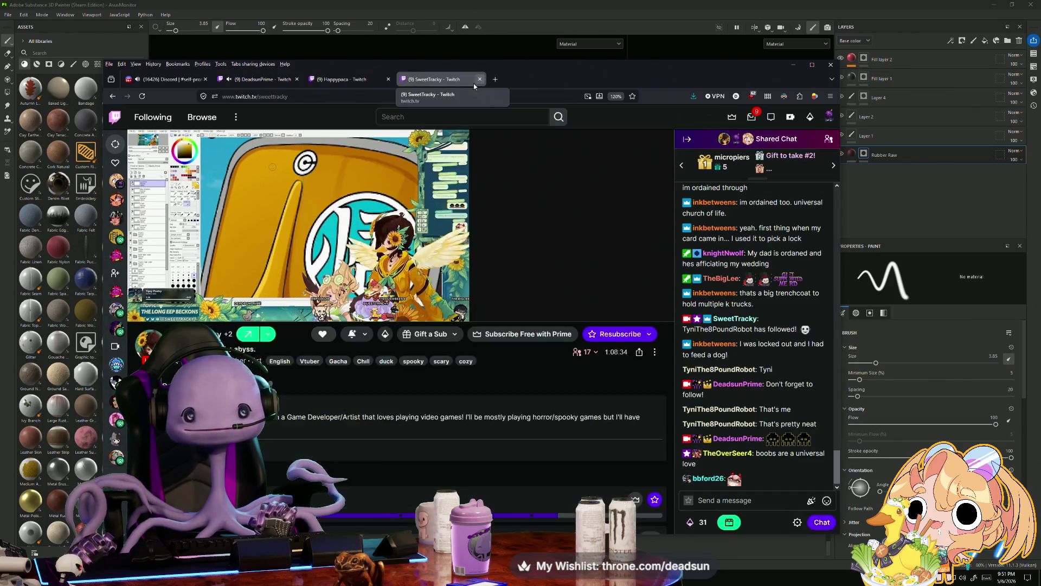
pyautogui.click(480, 79)
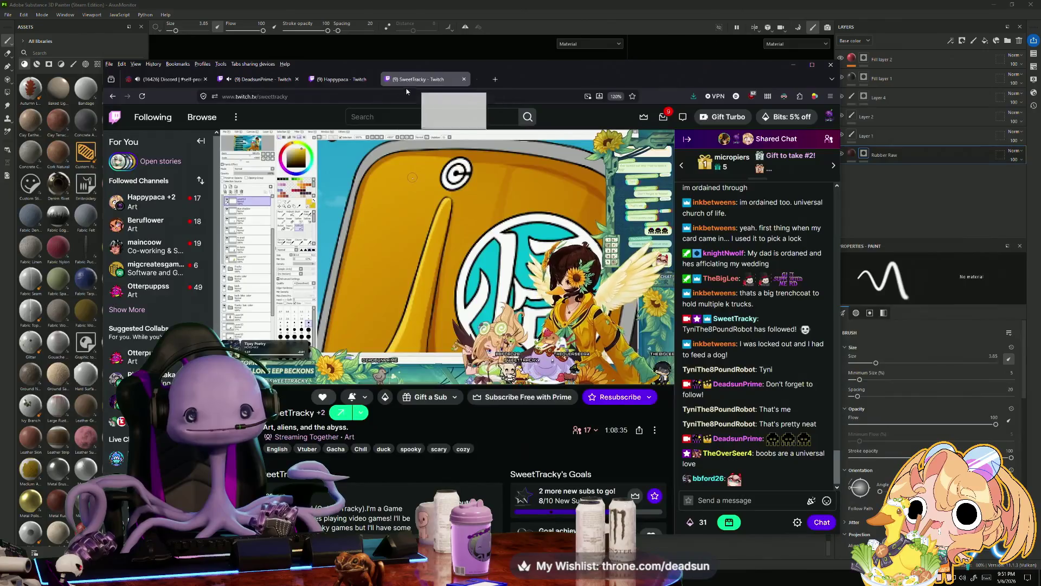
# - Show both stream tabs side by side, then close the art stream tab
pyautogui.rightClick(349, 80)
pyautogui.click(441, 79)
pyautogui.keyDown('ctrl'); pyautogui.click(360, 80); pyautogui.keyUp('ctrl')
pyautogui.rightClick(361, 81)
pyautogui.click(386, 113)
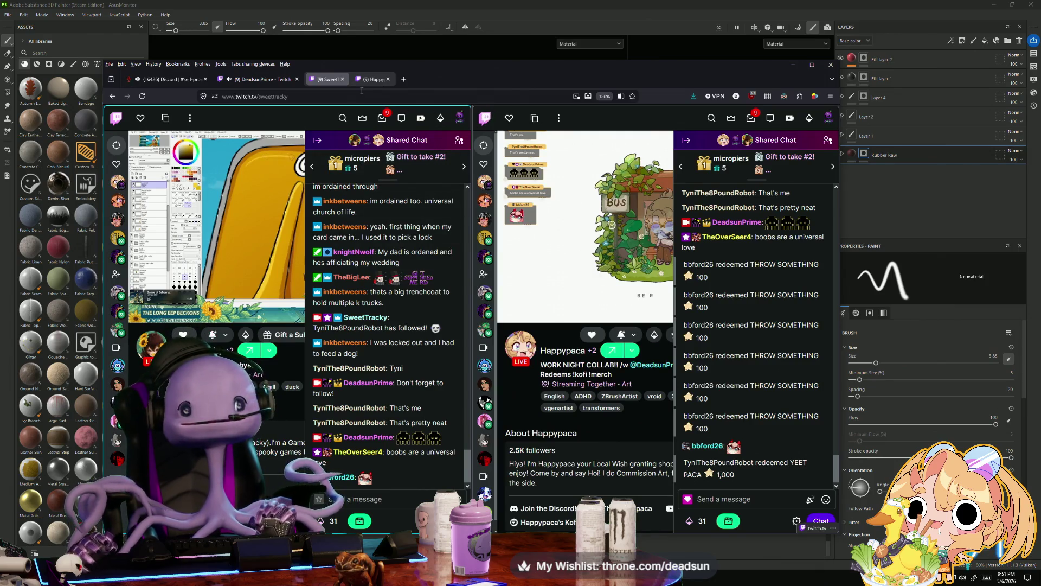
pyautogui.click(342, 79)
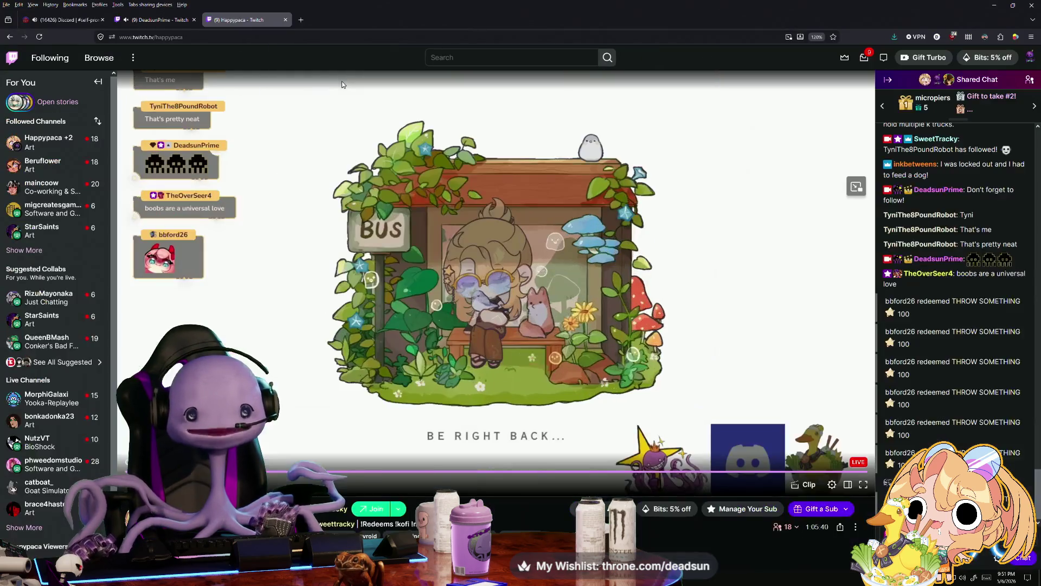
pyautogui.click(302, 21)
# - Search for the SweetTracky channel, correct the misspelling, and open its Twitch stream result
pyautogui.write('twitch.tv')
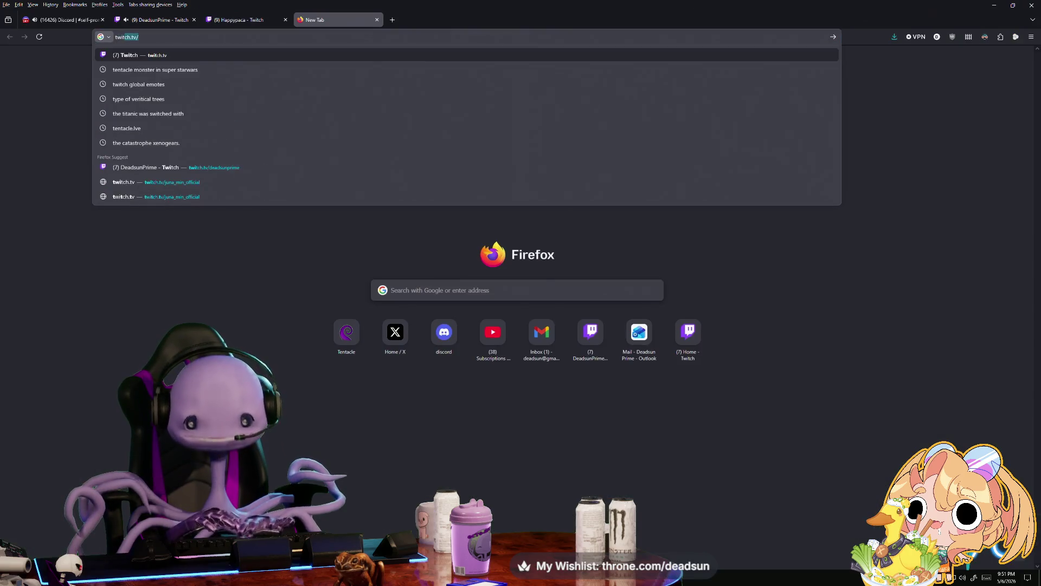
pyautogui.write('/hap')
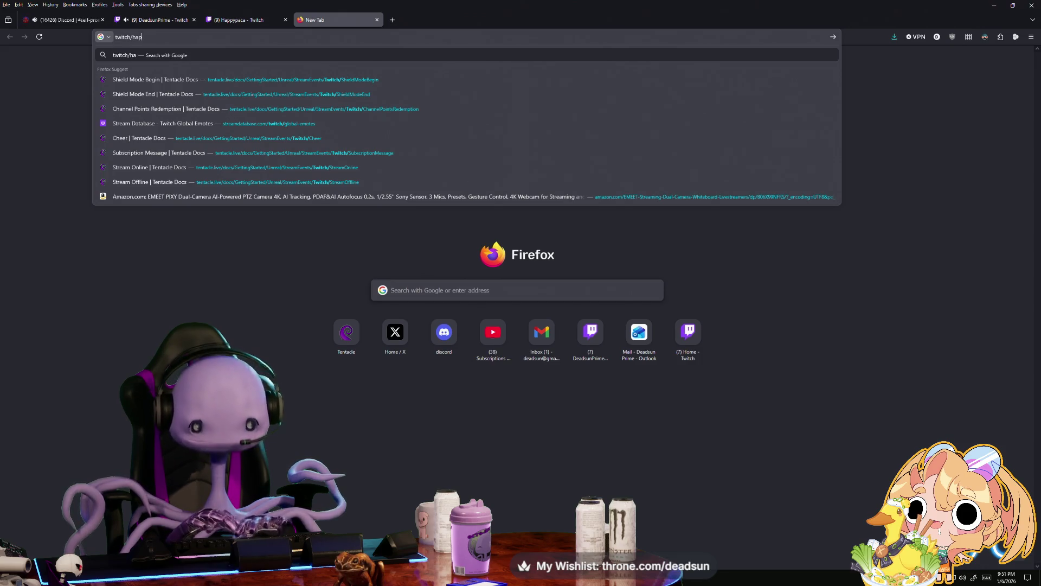
pyautogui.write('py')
pyautogui.press('BackSpace')
pyautogui.press('BackSpace')
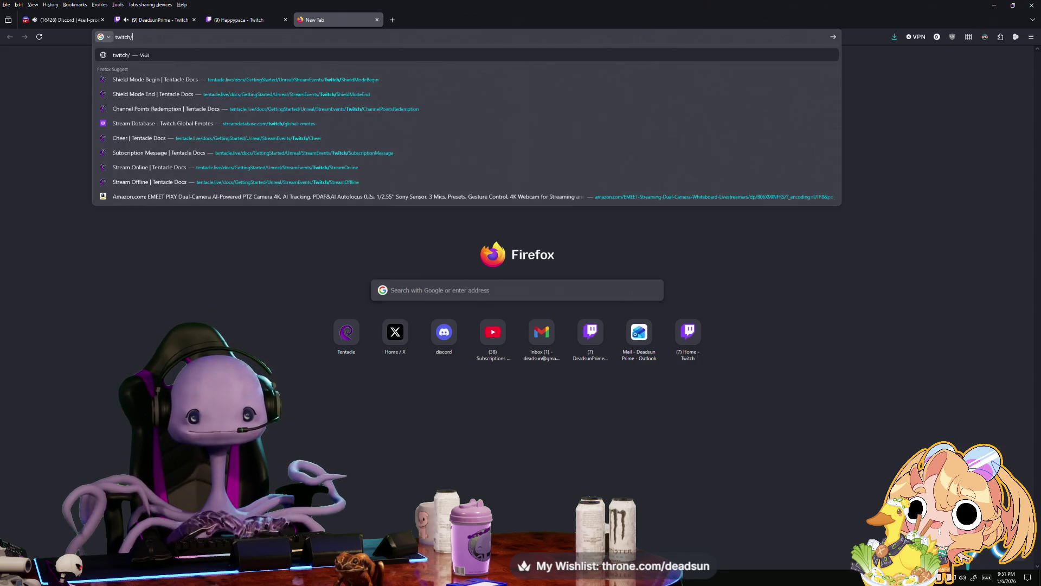
pyautogui.write('swe')
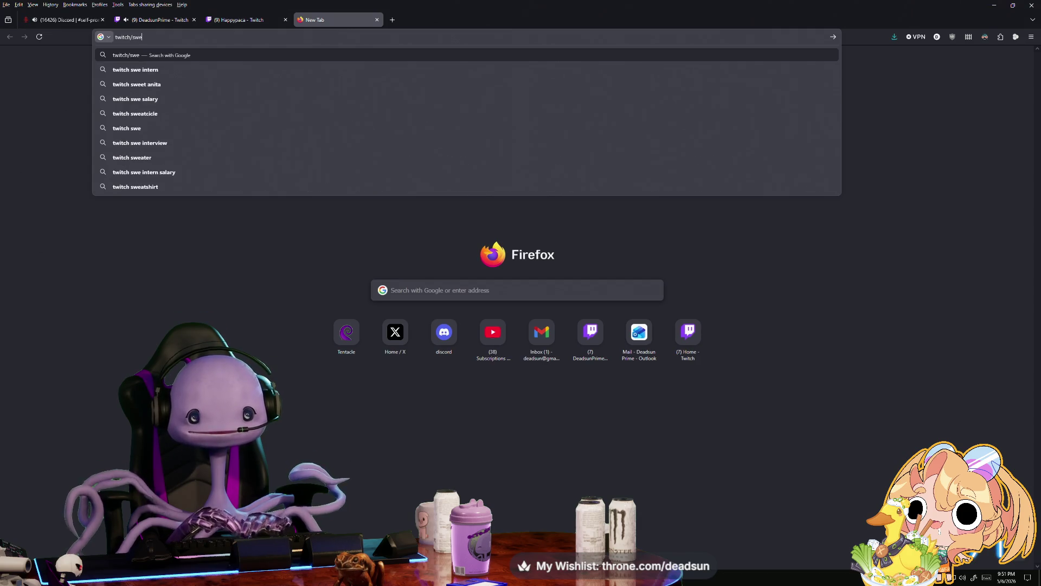
pyautogui.write('at')
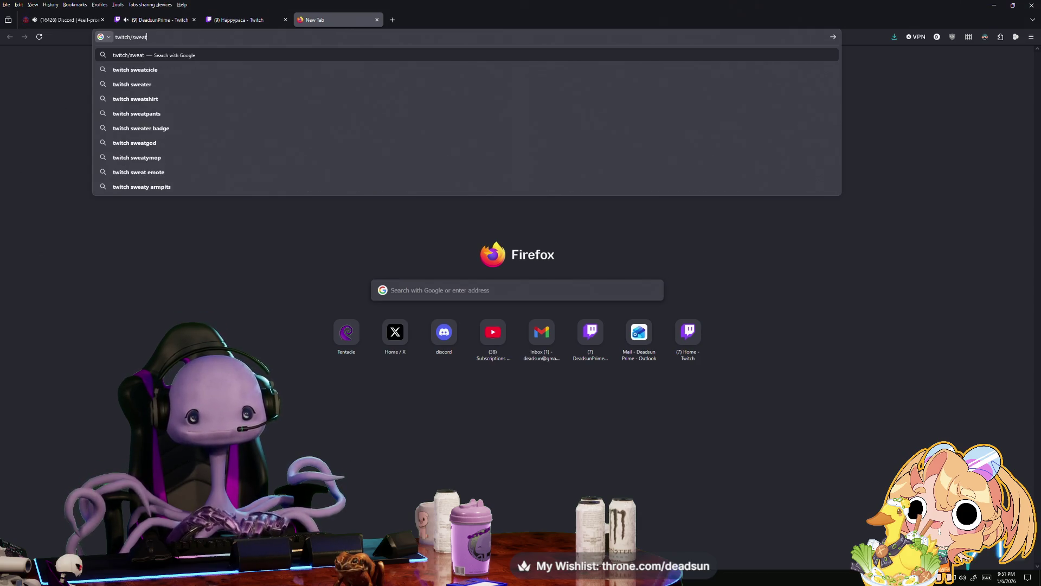
pyautogui.write('tracky')
pyautogui.press('Return')
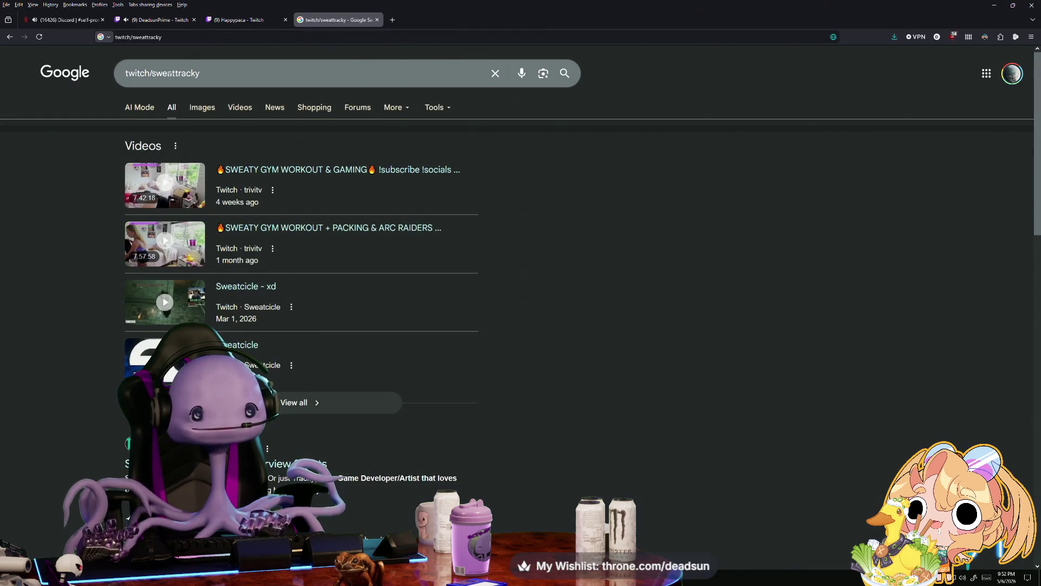
pyautogui.click(178, 74)
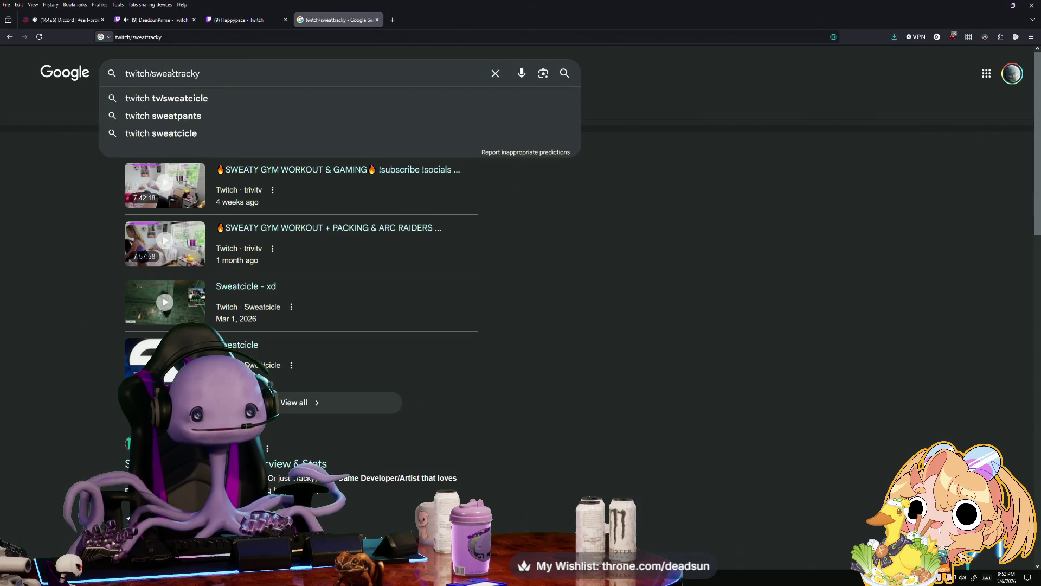
pyautogui.write('e')
pyautogui.click(210, 69)
pyautogui.press('Return')
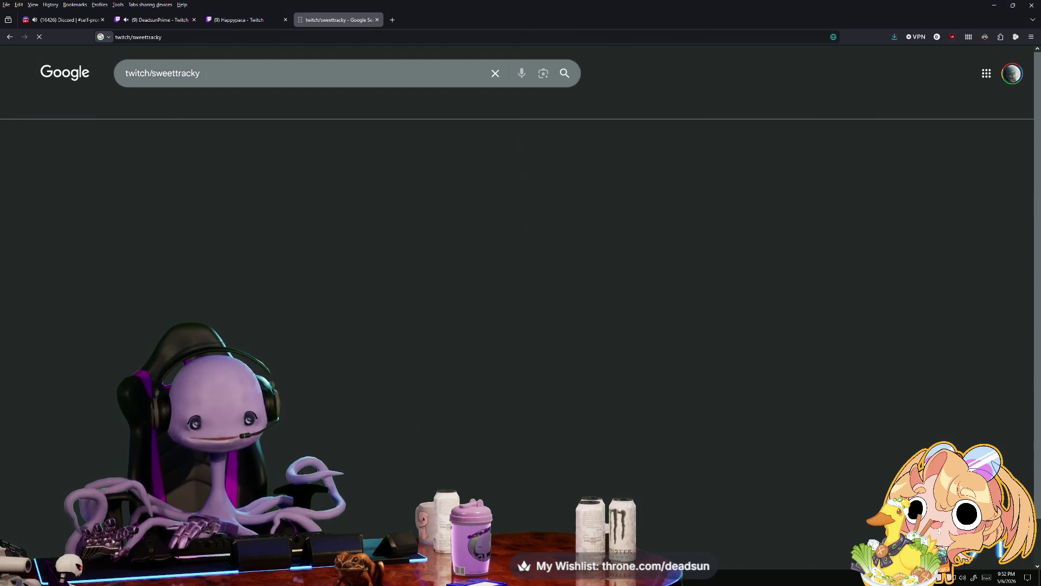
pyautogui.click(158, 166)
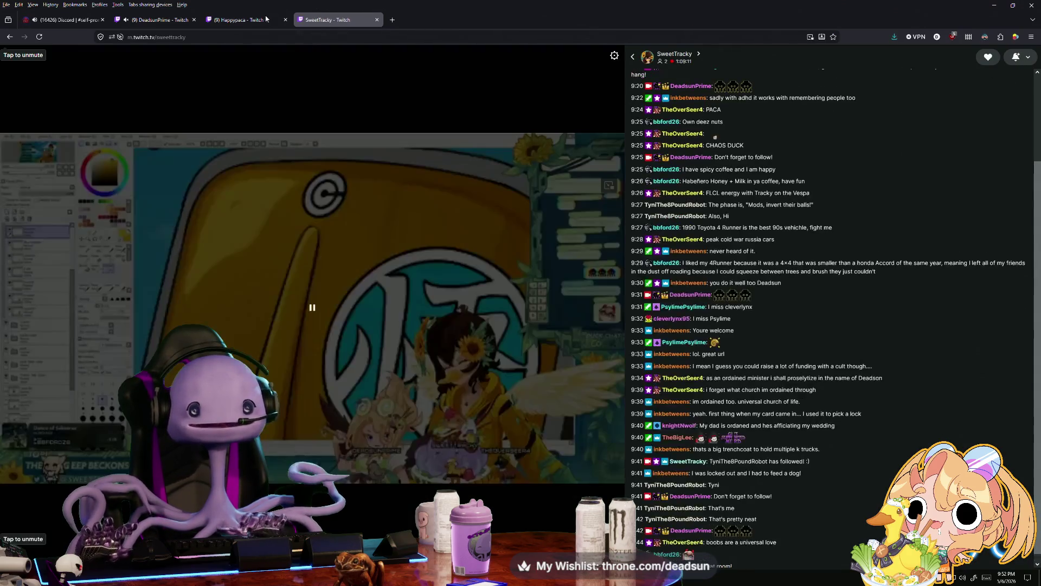
# - Show the Happypaca and SweetTracky Twitch streams side by side
pyautogui.click(262, 20)
pyautogui.keyDown('ctrl'); pyautogui.click(340, 22); pyautogui.keyUp('ctrl')
pyautogui.rightClick(340, 23)
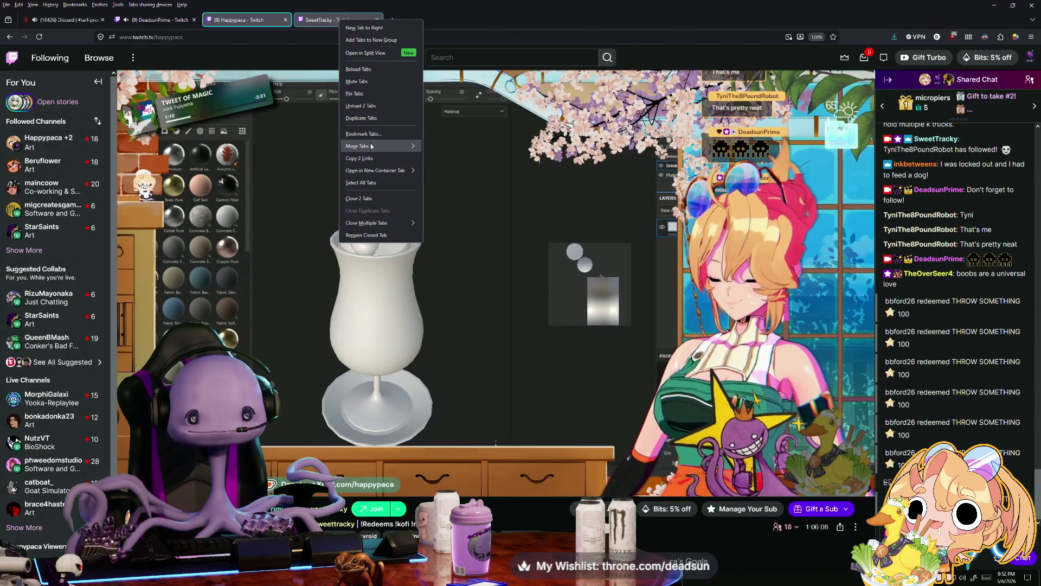
pyautogui.click(365, 53)
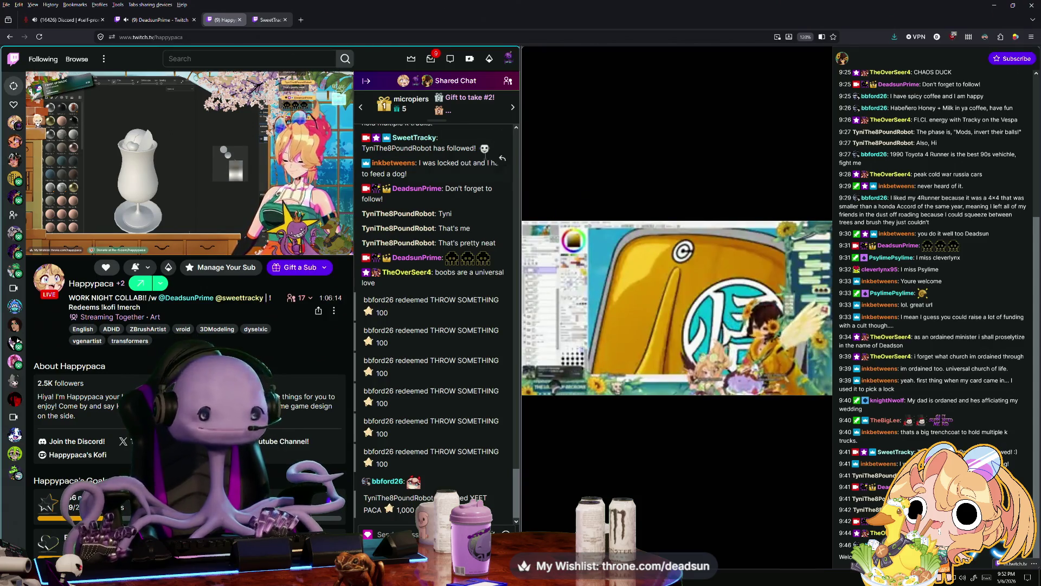
# - Post 'hi' in Happypaca's shared Twitch chat
pyautogui.click(598, 186)
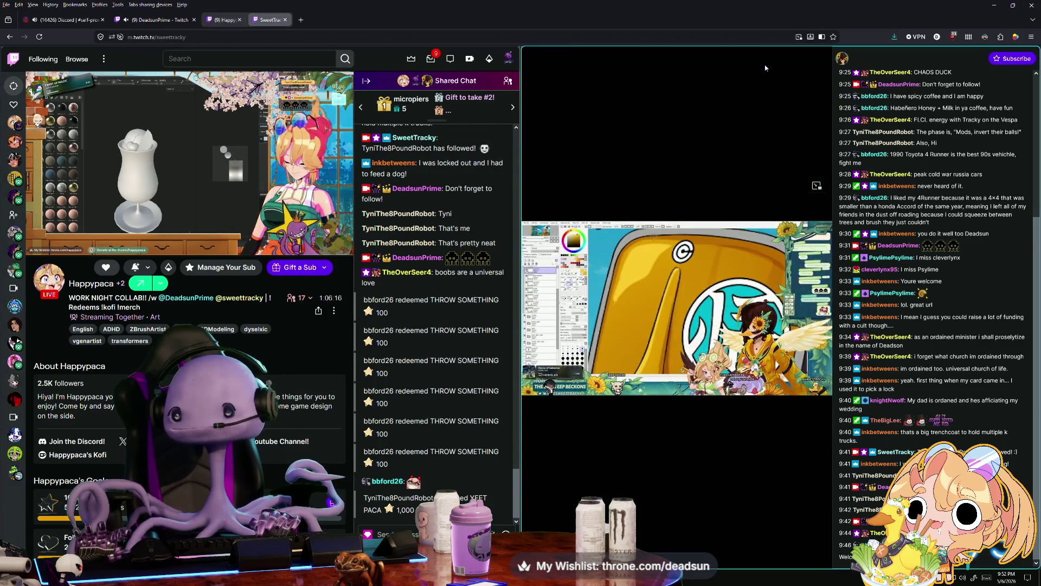
pyautogui.click(385, 534)
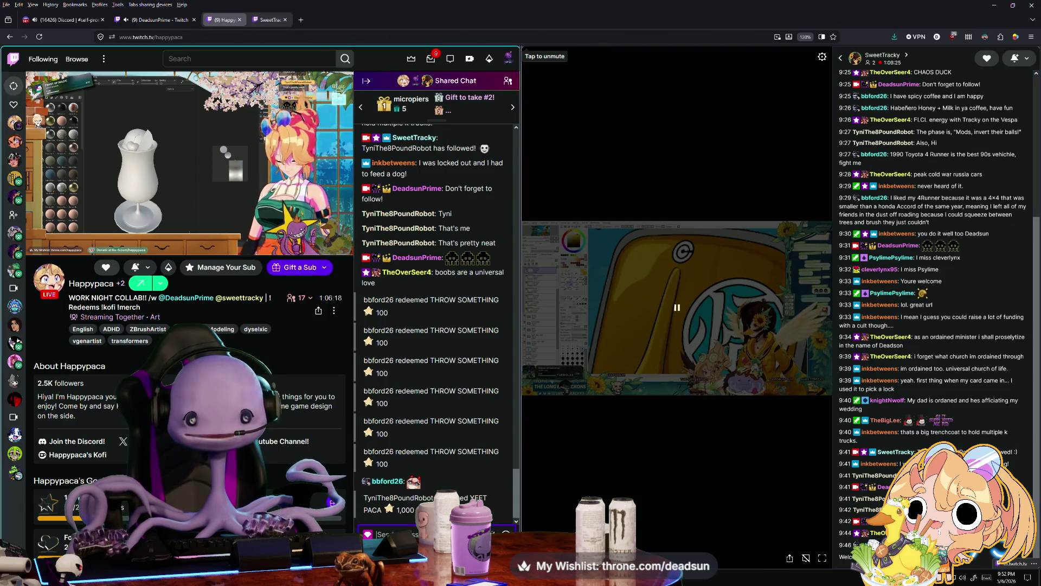
pyautogui.write('hi')
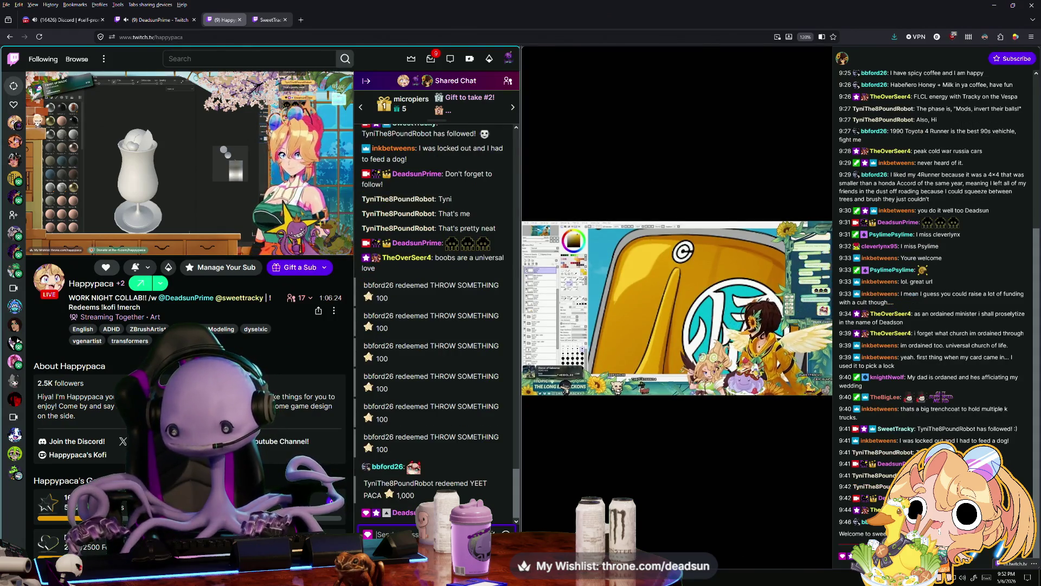
# - Return to SweetTracky's stream and un-maximize Firefox to reveal Substance 3D Painter
pyautogui.hotkey('ctrl', 'Tab')
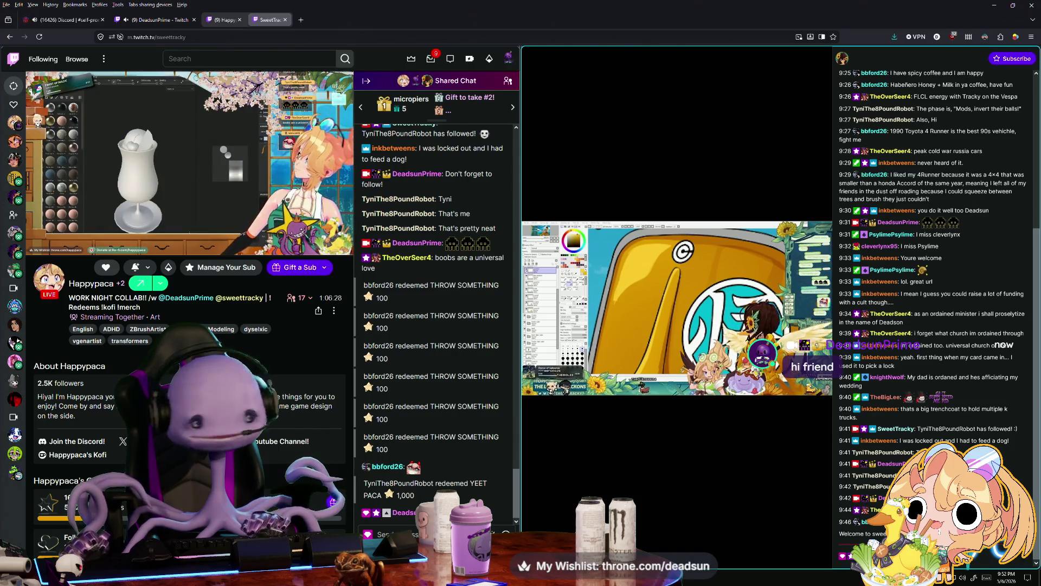
pyautogui.moveTo(728, 266)
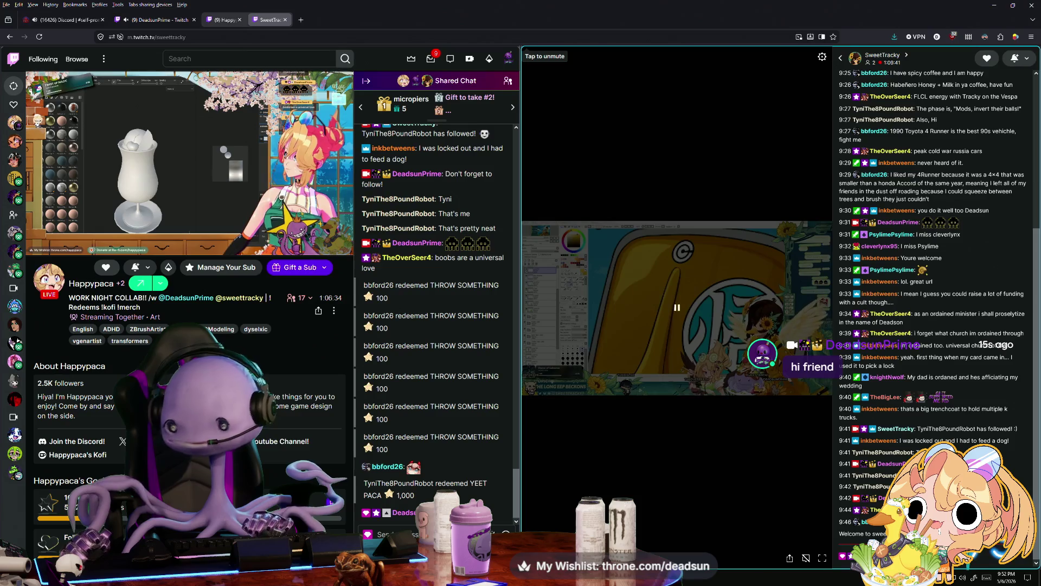
pyautogui.moveTo(626, 10)
pyautogui.mouseDown()
pyautogui.moveTo(564, 38)
pyautogui.moveTo(521, 85)
pyautogui.mouseUp()
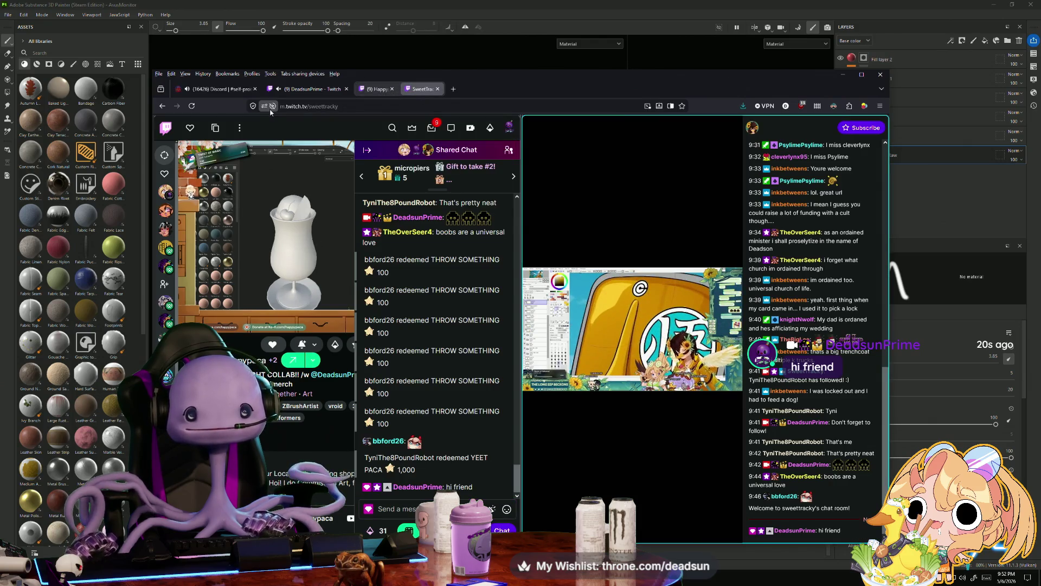
# - Confirm Twitch autoplay stays on Block Audio, then move Firefox to the other monitor
pyautogui.click(273, 106)
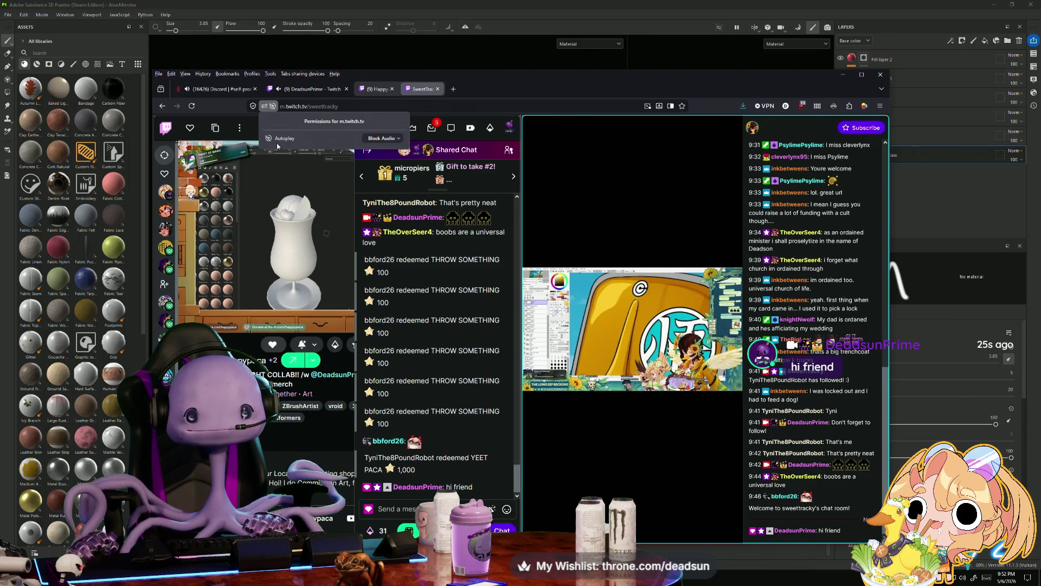
pyautogui.click(390, 138)
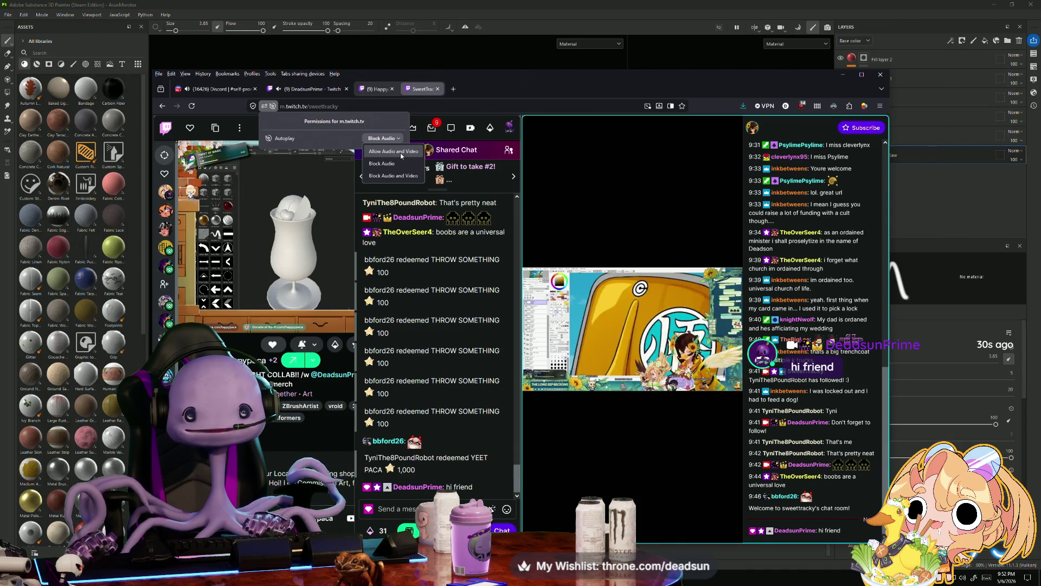
pyautogui.click(306, 122)
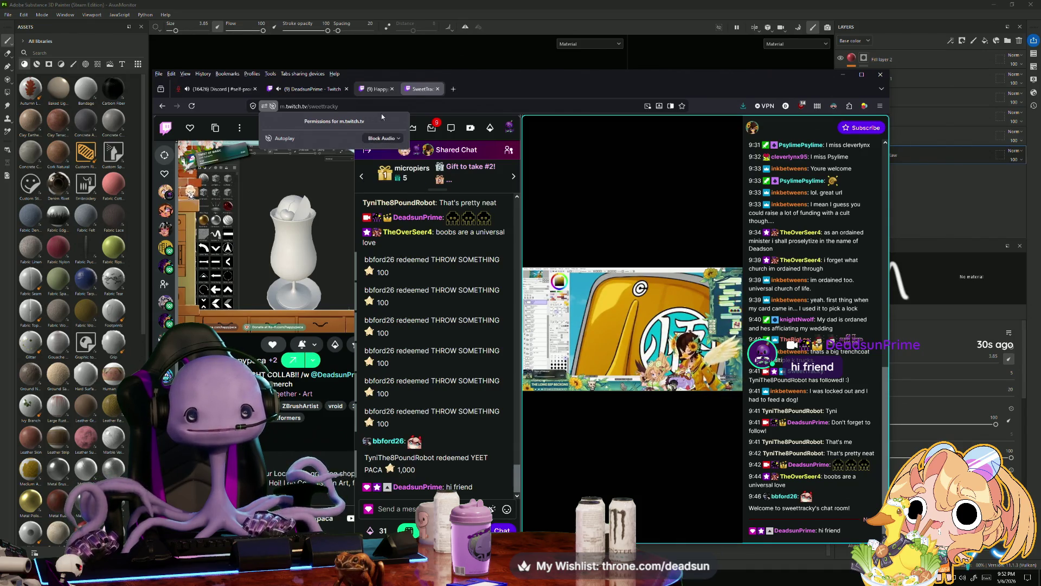
pyautogui.click(416, 104)
pyautogui.click(376, 89)
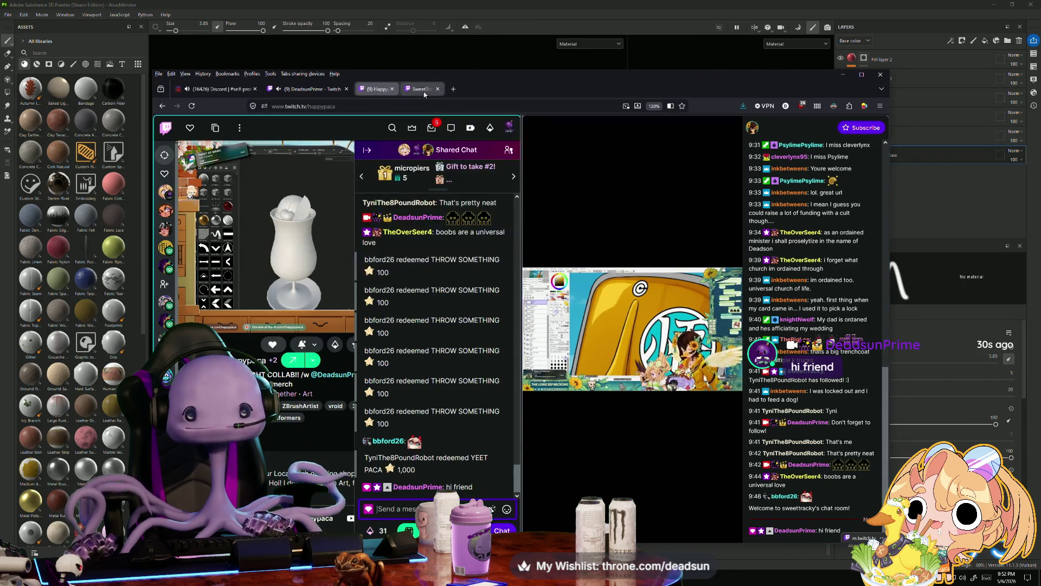
pyautogui.moveTo(556, 86)
pyautogui.mouseDown()
pyautogui.moveTo(531, 109)
pyautogui.moveTo(670, 129)
pyautogui.moveTo(628, 124)
pyautogui.moveTo(1040, 125)
pyautogui.mouseUp()
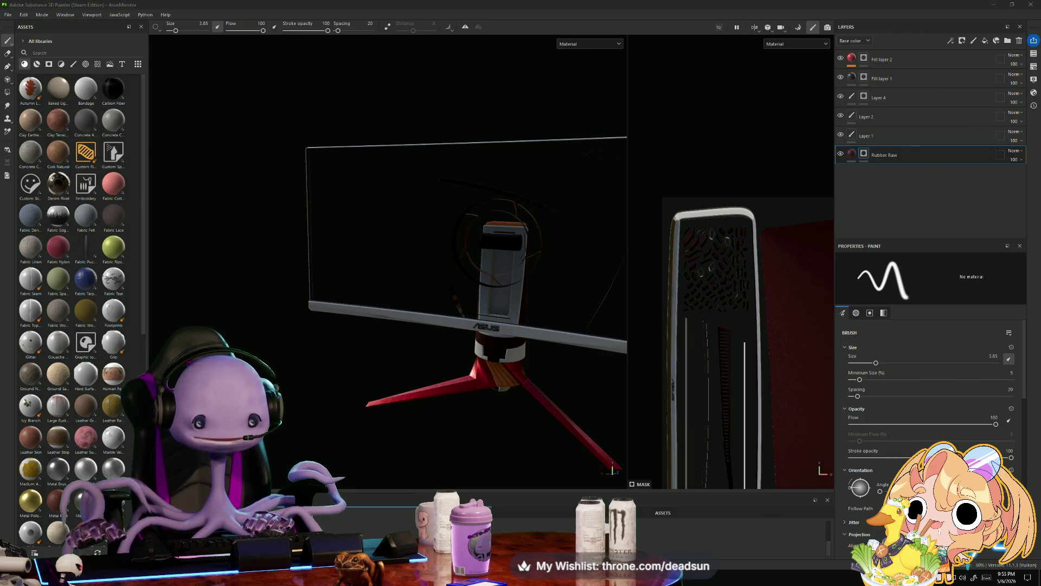
# - Orbit around the back of the textured monitor, then minimize Painter to reveal Maya
pyautogui.moveTo(556, 391)
pyautogui.keyDown('alt'); pyautogui.mouseDown()
pyautogui.moveTo(453, 379)
pyautogui.moveTo(437, 402)
pyautogui.moveTo(390, 407)
pyautogui.moveTo(395, 437)
pyautogui.moveTo(556, 412)
pyautogui.moveTo(564, 381)
pyautogui.moveTo(536, 375)
pyautogui.moveTo(539, 360)
pyautogui.moveTo(548, 399)
pyautogui.moveTo(542, 390)
pyautogui.moveTo(527, 417)
pyautogui.mouseUp(); pyautogui.keyUp('alt')
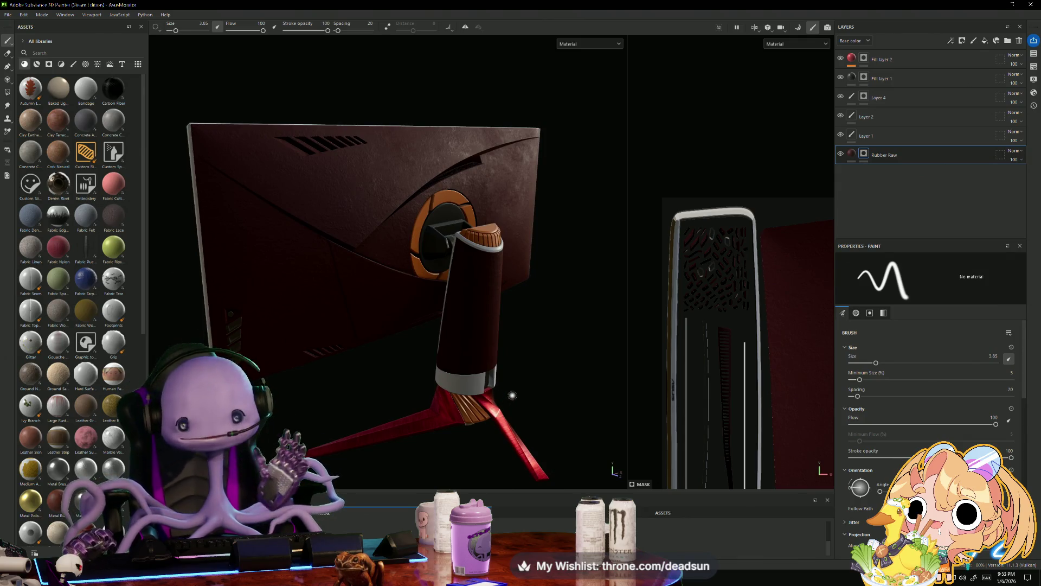
pyautogui.moveTo(532, 415)
pyautogui.keyDown('alt'); pyautogui.mouseDown()
pyautogui.moveTo(553, 413)
pyautogui.moveTo(468, 424)
pyautogui.moveTo(488, 421)
pyautogui.moveTo(448, 464)
pyautogui.moveTo(440, 496)
pyautogui.moveTo(724, 449)
pyautogui.moveTo(551, 441)
pyautogui.moveTo(445, 478)
pyautogui.moveTo(478, 456)
pyautogui.moveTo(461, 464)
pyautogui.mouseUp(); pyautogui.keyUp('alt')
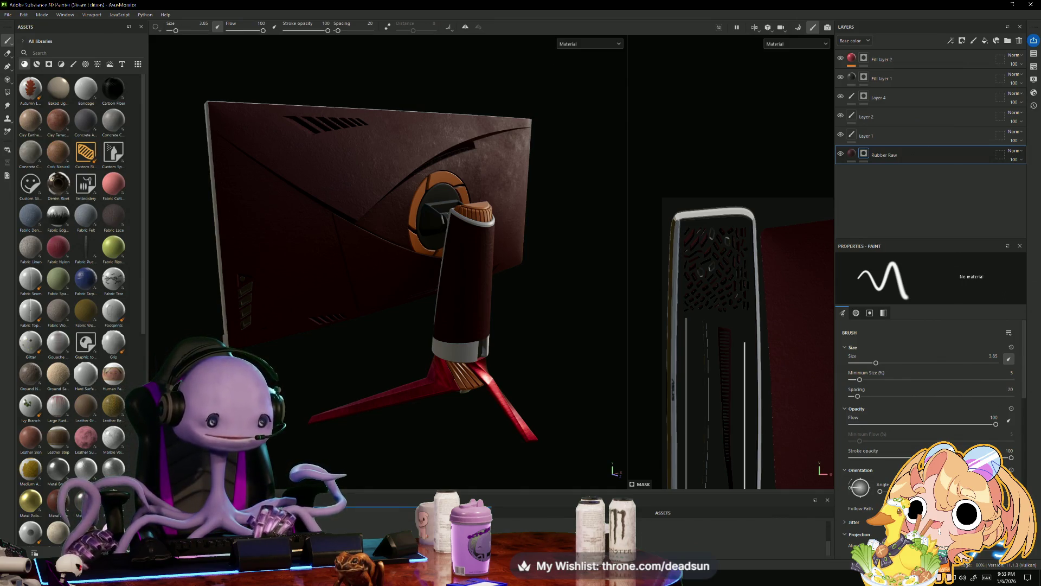
pyautogui.moveTo(544, 346)
pyautogui.keyDown('alt'); pyautogui.mouseDown()
pyautogui.moveTo(495, 332)
pyautogui.moveTo(599, 267)
pyautogui.mouseUp(); pyautogui.keyUp('alt')
pyautogui.click(995, 4)
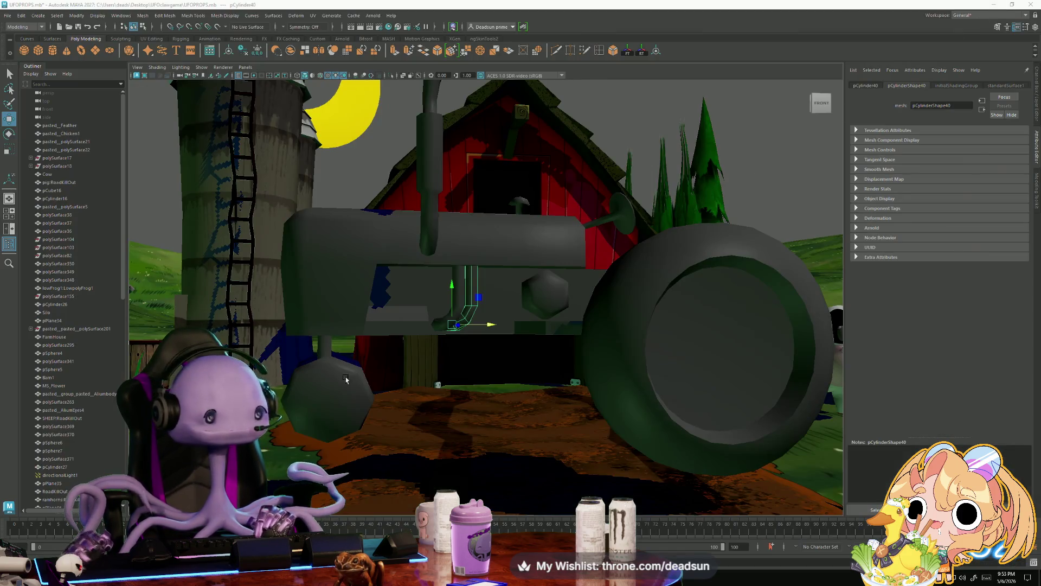
# - Select the pCube59 box beside the tractor and raise it slightly
pyautogui.keyDown('alt'); pyautogui.moveTo(387, 421); pyautogui.dragTo(402, 426); pyautogui.keyUp('alt')
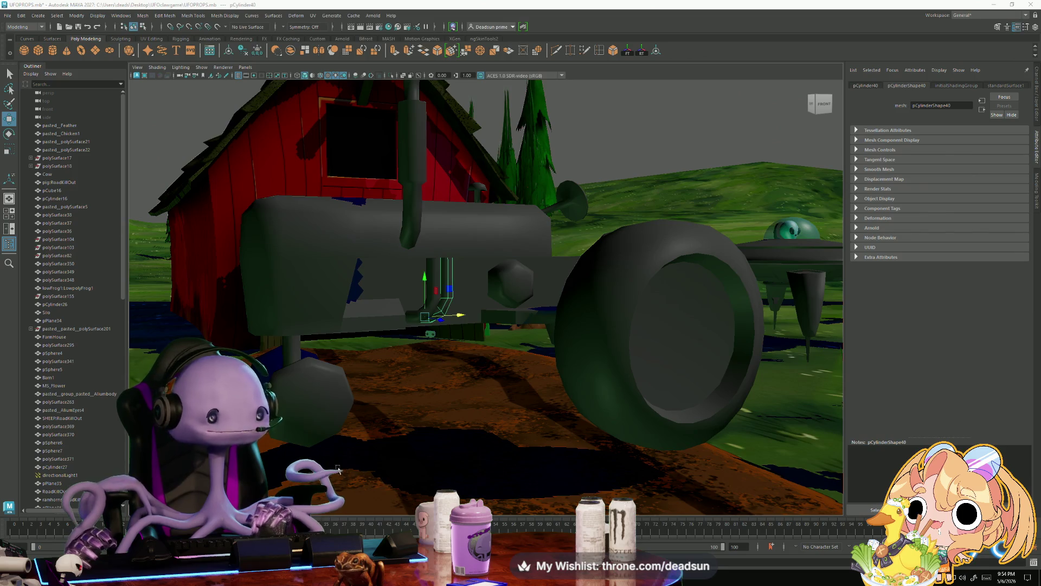
pyautogui.keyDown('alt'); pyautogui.moveTo(477, 388); pyautogui.dragTo(390, 375); pyautogui.keyUp('alt')
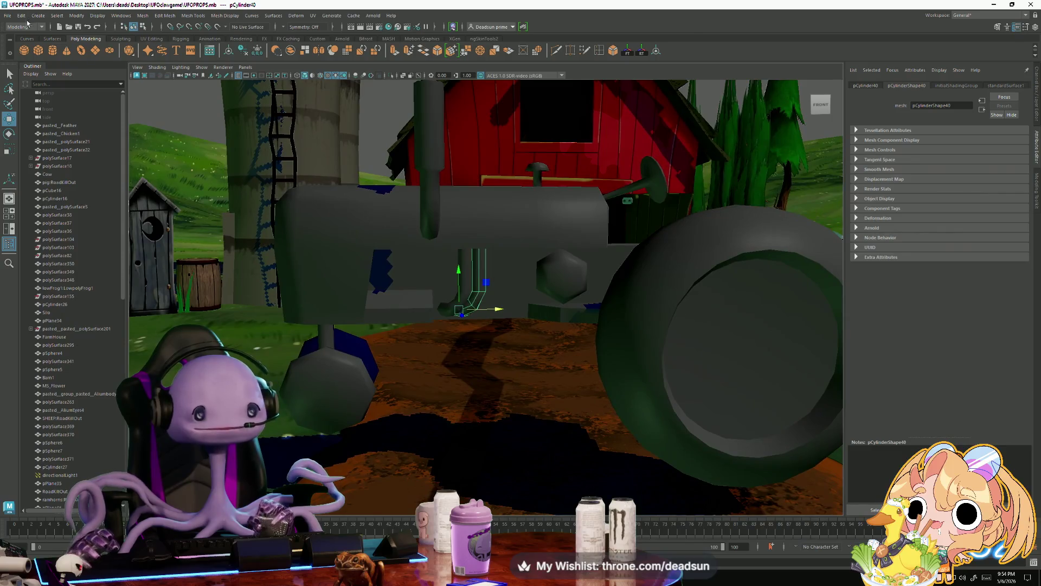
pyautogui.click(467, 379)
pyautogui.scroll(-10, 466, 379)
pyautogui.moveTo(466, 380)
pyautogui.keyDown('alt'); pyautogui.mouseDown()
pyautogui.moveTo(453, 401)
pyautogui.moveTo(464, 320)
pyautogui.mouseUp(); pyautogui.keyUp('alt')
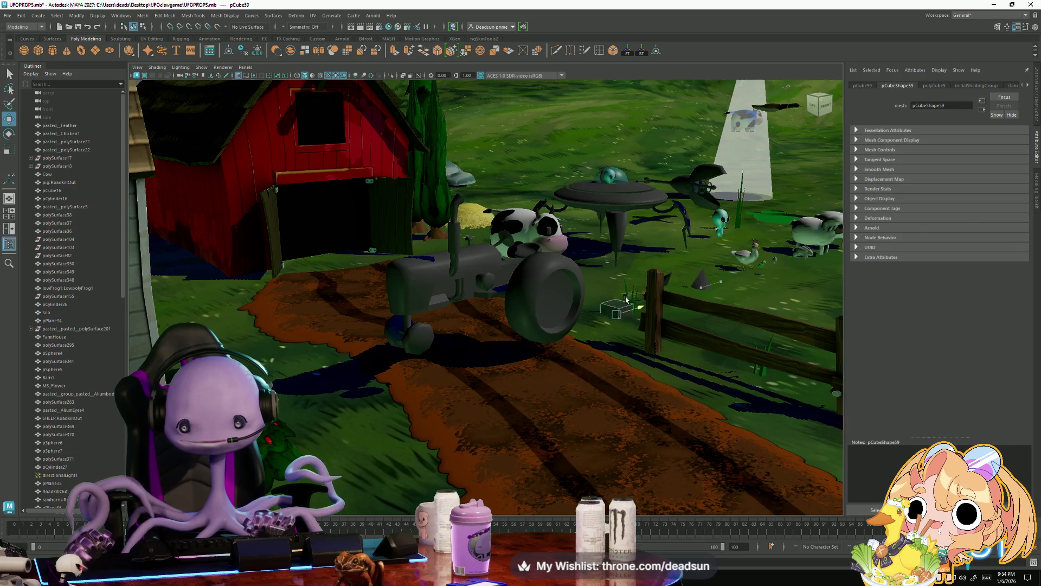
pyautogui.click(696, 285)
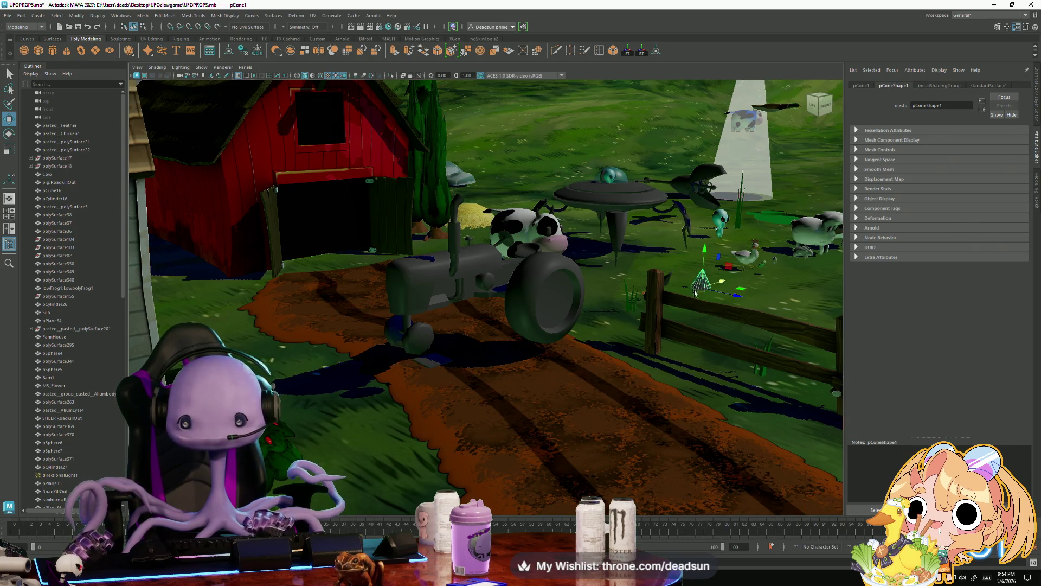
pyautogui.click(686, 392)
pyautogui.click(443, 258)
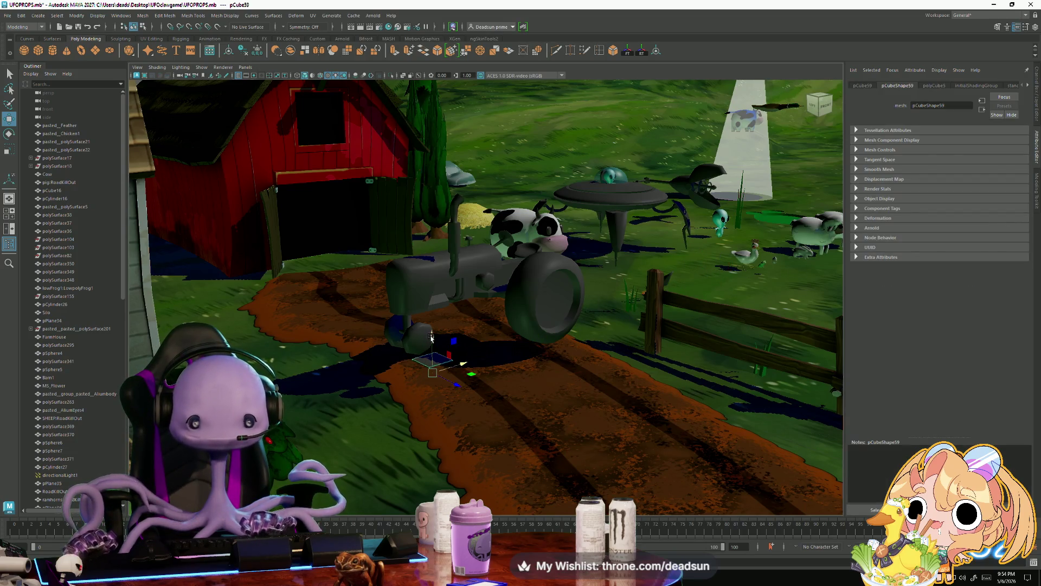
pyautogui.moveTo(443, 257)
pyautogui.mouseDown()
pyautogui.moveTo(448, 249)
pyautogui.moveTo(471, 297)
pyautogui.mouseUp()
# - Frame pCube59 and slide it left along X
pyautogui.press('r')
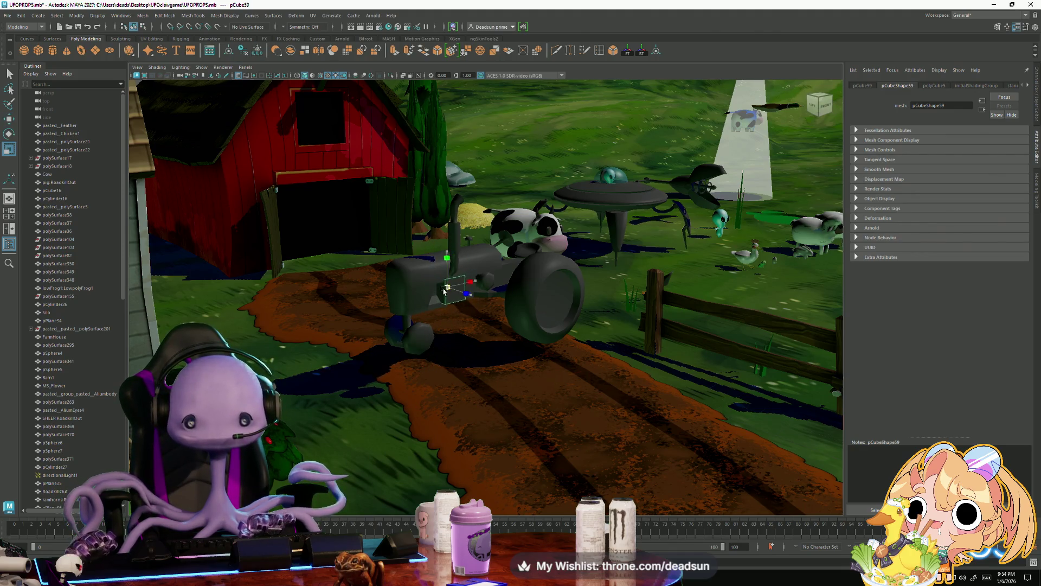
pyautogui.press('f')
pyautogui.moveTo(434, 304)
pyautogui.keyDown('alt'); pyautogui.mouseDown()
pyautogui.moveTo(370, 333)
pyautogui.moveTo(390, 378)
pyautogui.moveTo(364, 387)
pyautogui.moveTo(388, 387)
pyautogui.mouseUp(); pyautogui.keyUp('alt')
pyautogui.press('w')
pyautogui.moveTo(512, 298)
pyautogui.mouseDown()
pyautogui.moveTo(424, 298)
pyautogui.moveTo(379, 281)
pyautogui.moveTo(413, 261)
pyautogui.mouseUp()
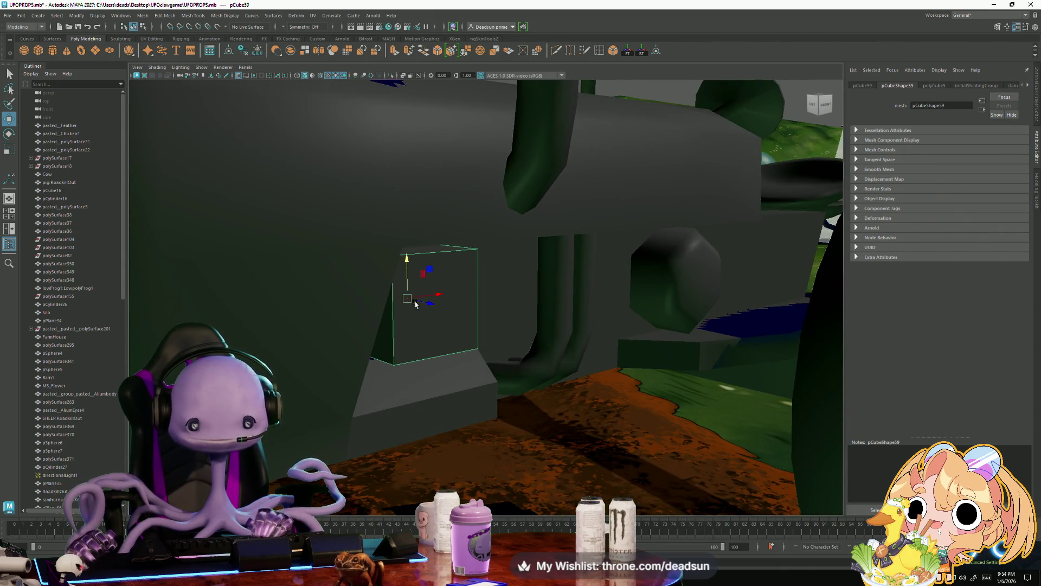
pyautogui.moveTo(429, 303); pyautogui.dragTo(430, 302)
pyautogui.moveTo(431, 302)
pyautogui.keyDown('alt'); pyautogui.mouseDown()
pyautogui.moveTo(662, 352)
pyautogui.moveTo(737, 388)
pyautogui.moveTo(730, 424)
pyautogui.moveTo(415, 410)
pyautogui.moveTo(559, 428)
pyautogui.moveTo(426, 414)
pyautogui.moveTo(418, 387)
pyautogui.mouseUp(); pyautogui.keyUp('alt')
# - Switch to face mode and select the box's front face
pyautogui.press('F11')
pyautogui.click(518, 233)
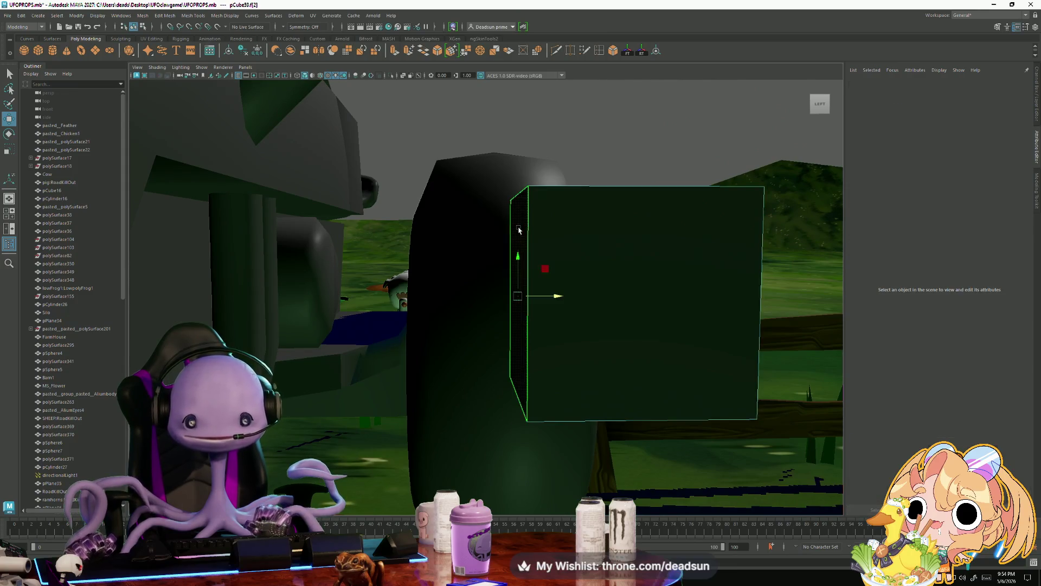
pyautogui.keyDown('alt'); pyautogui.moveTo(516, 232); pyautogui.dragTo(521, 321); pyautogui.keyUp('alt')
pyautogui.keyDown('ctrl'); pyautogui.click(539, 360); pyautogui.keyUp('ctrl')
pyautogui.moveTo(537, 360)
pyautogui.keyDown('alt'); pyautogui.mouseDown()
pyautogui.moveTo(609, 361)
pyautogui.moveTo(407, 356)
pyautogui.mouseUp(); pyautogui.keyUp('alt')
pyautogui.moveTo(401, 334); pyautogui.dragTo(397, 348, button='right')
pyautogui.click(397, 348)
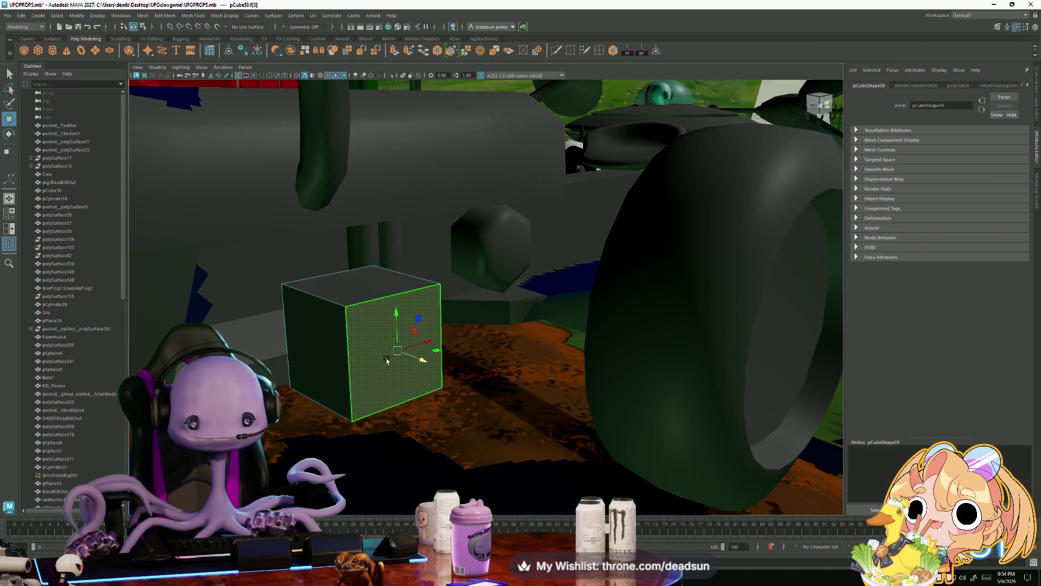
# - Extrude the front face 0.151 outward, reposition it, and move the right-side vertices left to taper
pyautogui.click(394, 51)
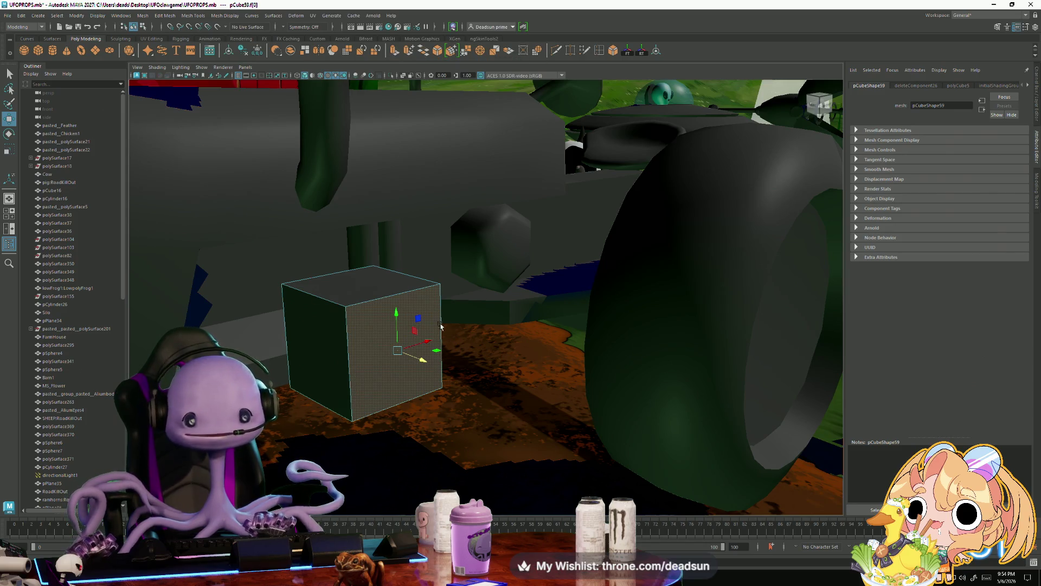
pyautogui.moveTo(419, 359); pyautogui.dragTo(436, 371)
pyautogui.press('w')
pyautogui.moveTo(423, 326)
pyautogui.mouseDown()
pyautogui.moveTo(422, 343)
pyautogui.moveTo(520, 337)
pyautogui.moveTo(602, 317)
pyautogui.moveTo(605, 304)
pyautogui.mouseUp()
pyautogui.press('w')
pyautogui.moveTo(524, 266); pyautogui.dragTo(494, 265, button='right')
pyautogui.moveTo(521, 228); pyautogui.dragTo(624, 395)
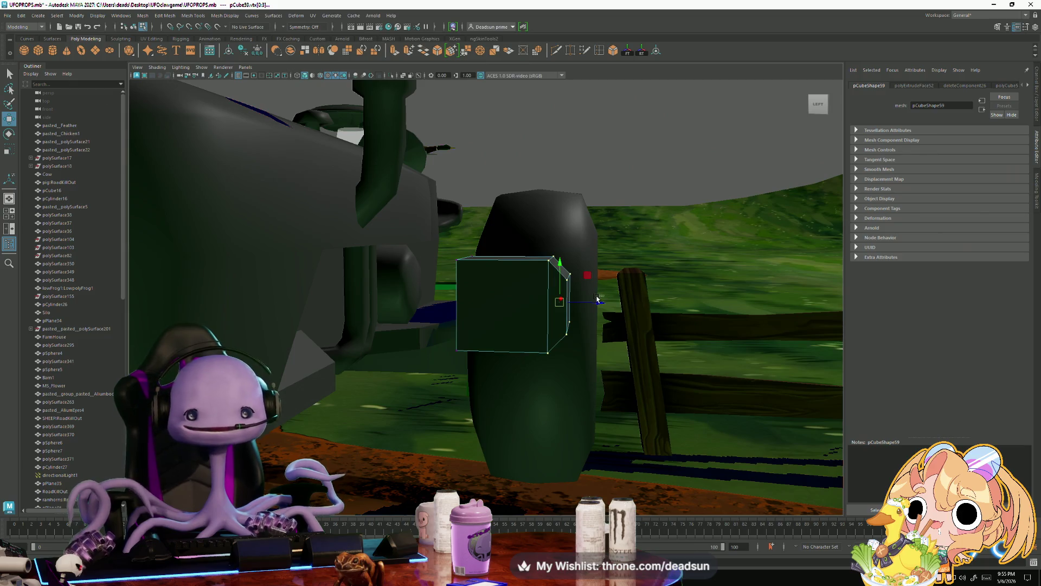
pyautogui.moveTo(602, 302); pyautogui.dragTo(556, 303)
# - Return pCube59 to object mode and slide it left toward the tractor body
pyautogui.rightClick(506, 260)
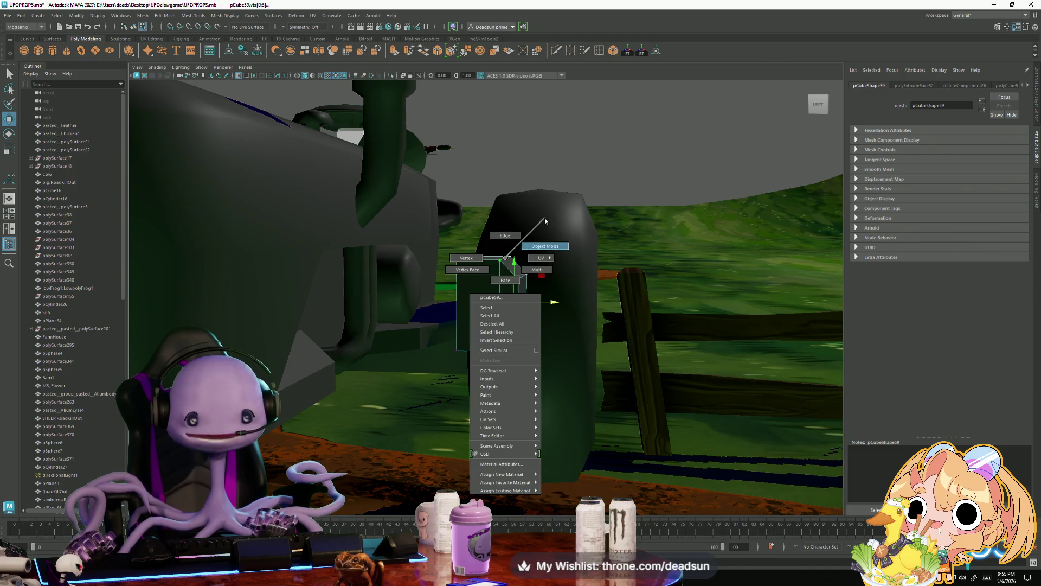
pyautogui.moveTo(545, 221); pyautogui.dragTo(546, 221, button='right')
pyautogui.moveTo(548, 306)
pyautogui.mouseDown()
pyautogui.moveTo(373, 297)
pyautogui.moveTo(433, 309)
pyautogui.moveTo(420, 332)
pyautogui.moveTo(425, 297)
pyautogui.moveTo(471, 304)
pyautogui.mouseUp()
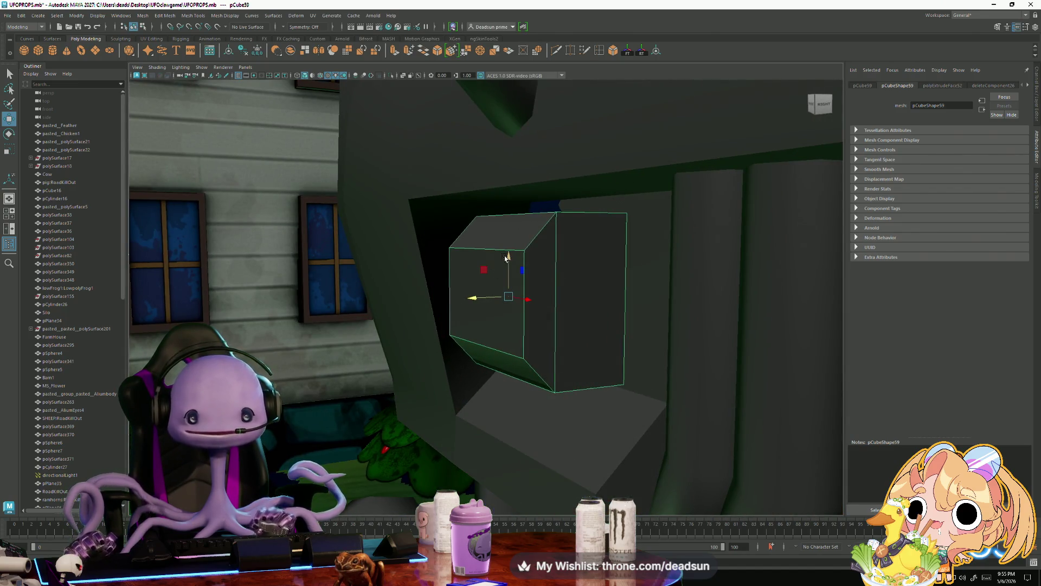
pyautogui.moveTo(508, 258); pyautogui.dragTo(510, 248)
pyautogui.moveTo(479, 293)
pyautogui.mouseDown()
pyautogui.moveTo(522, 320)
pyautogui.moveTo(567, 291)
pyautogui.mouseUp()
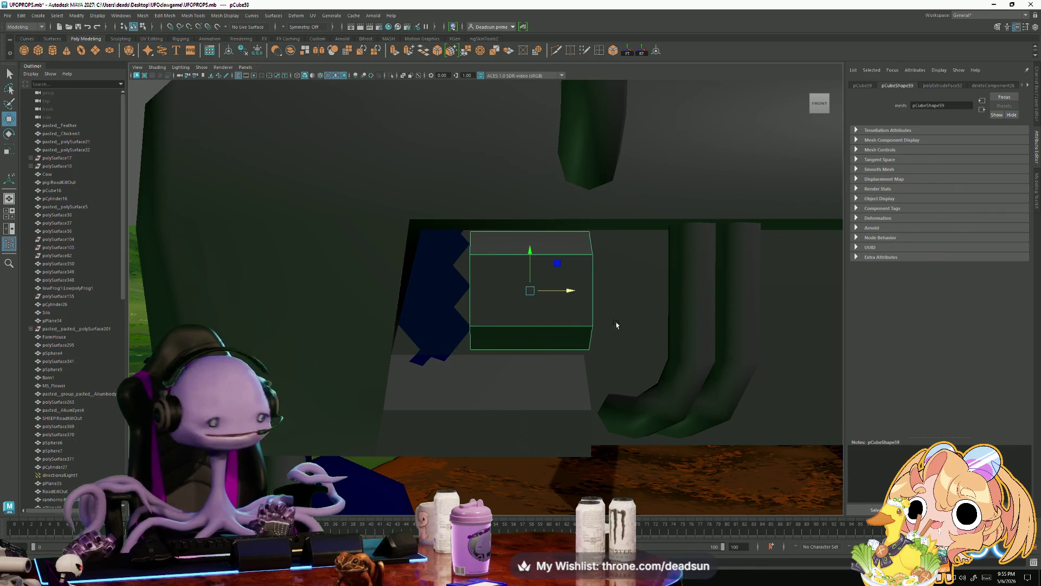
pyautogui.keyDown('alt'); pyautogui.moveTo(615, 325); pyautogui.dragTo(438, 352, button='right'); pyautogui.keyUp('alt')
pyautogui.moveTo(438, 352)
pyautogui.keyDown('alt'); pyautogui.mouseDown()
pyautogui.moveTo(390, 330)
pyautogui.moveTo(328, 353)
pyautogui.moveTo(523, 366)
pyautogui.moveTo(477, 364)
pyautogui.moveTo(517, 372)
pyautogui.mouseUp(); pyautogui.keyUp('alt')
# - Select the box's right-side face in face mode, then exit face editing
pyautogui.moveTo(354, 302); pyautogui.dragTo(355, 325, button='right')
pyautogui.click(380, 320)
pyautogui.moveTo(379, 320)
pyautogui.keyDown('alt'); pyautogui.mouseDown()
pyautogui.moveTo(471, 324)
pyautogui.moveTo(401, 369)
pyautogui.moveTo(376, 365)
pyautogui.moveTo(465, 326)
pyautogui.mouseUp(); pyautogui.keyUp('alt')
pyautogui.click(434, 324)
pyautogui.keyDown('alt'); pyautogui.moveTo(511, 355); pyautogui.dragTo(325, 379); pyautogui.keyUp('alt')
pyautogui.moveTo(399, 320); pyautogui.dragTo(417, 308, button='right')
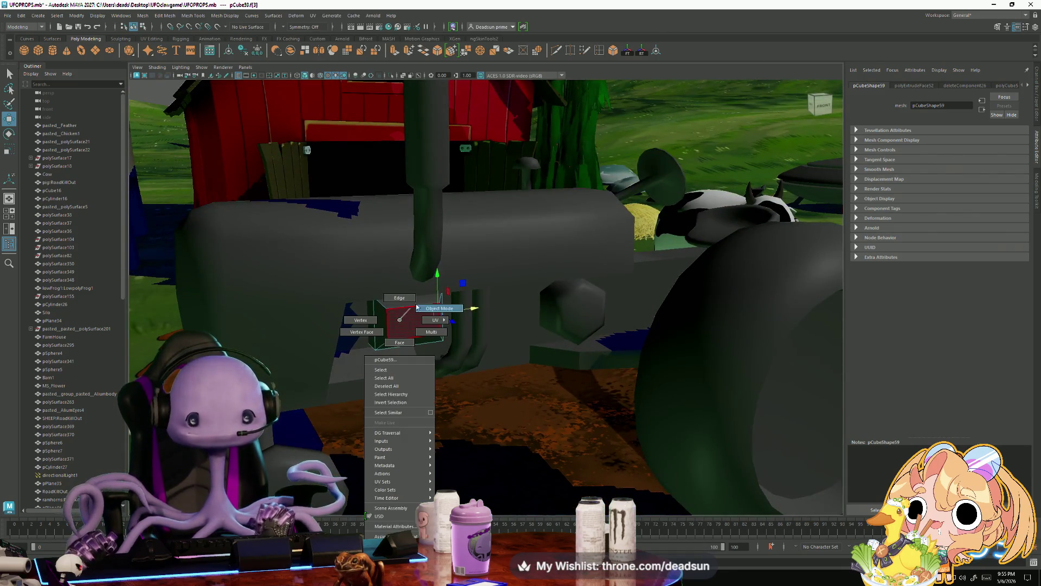
pyautogui.moveTo(510, 341)
pyautogui.keyDown('alt'); pyautogui.mouseDown()
pyautogui.moveTo(457, 363)
pyautogui.moveTo(488, 304)
pyautogui.mouseUp(); pyautogui.keyUp('alt')
pyautogui.scroll(3, 471, 347)
pyautogui.keyDown('alt'); pyautogui.moveTo(470, 347); pyautogui.dragTo(426, 389); pyautogui.keyUp('alt')
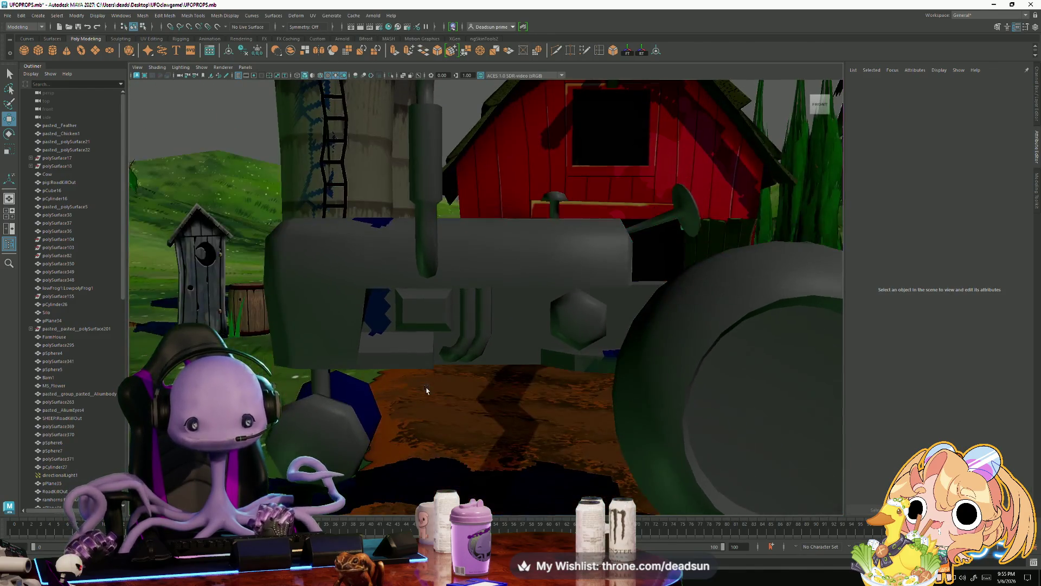
pyautogui.hotkey('ctrl', 'z')
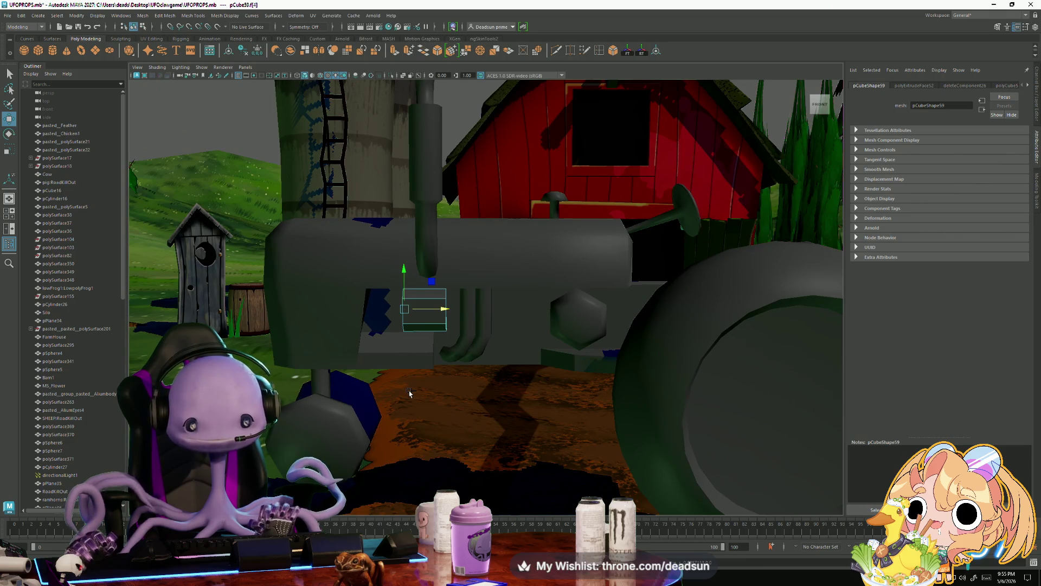
# - Back in object mode, push pCube59 against the tractor body and deselect
pyautogui.keyDown('alt'); pyautogui.moveTo(419, 375); pyautogui.dragTo(402, 376); pyautogui.keyUp('alt')
pyautogui.keyDown('alt'); pyautogui.moveTo(433, 337); pyautogui.dragTo(436, 325); pyautogui.keyUp('alt')
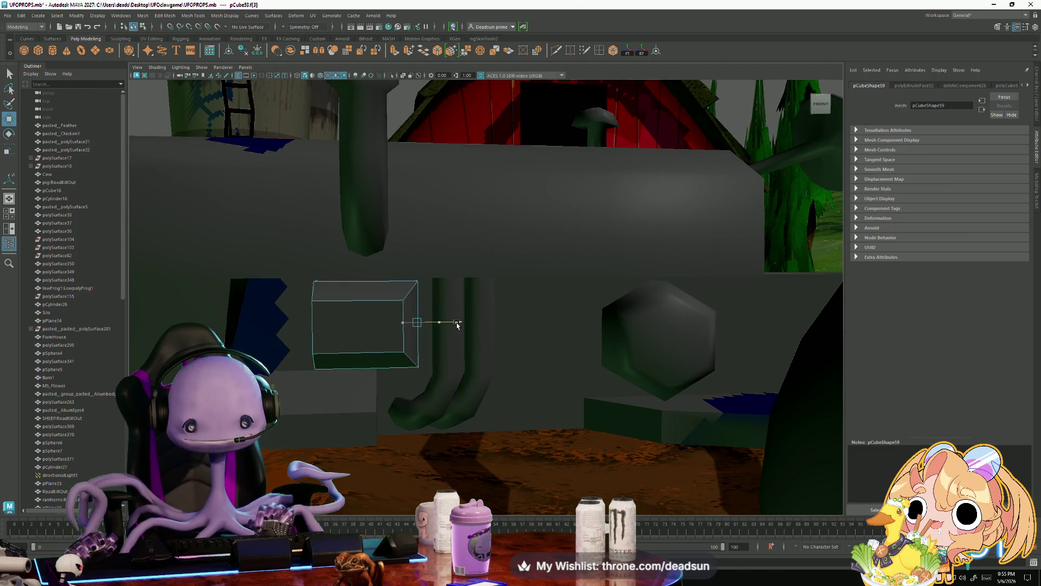
pyautogui.keyDown('alt'); pyautogui.moveTo(485, 355); pyautogui.dragTo(359, 360, button='right'); pyautogui.keyUp('alt')
pyautogui.moveTo(400, 309); pyautogui.dragTo(434, 299, button='right')
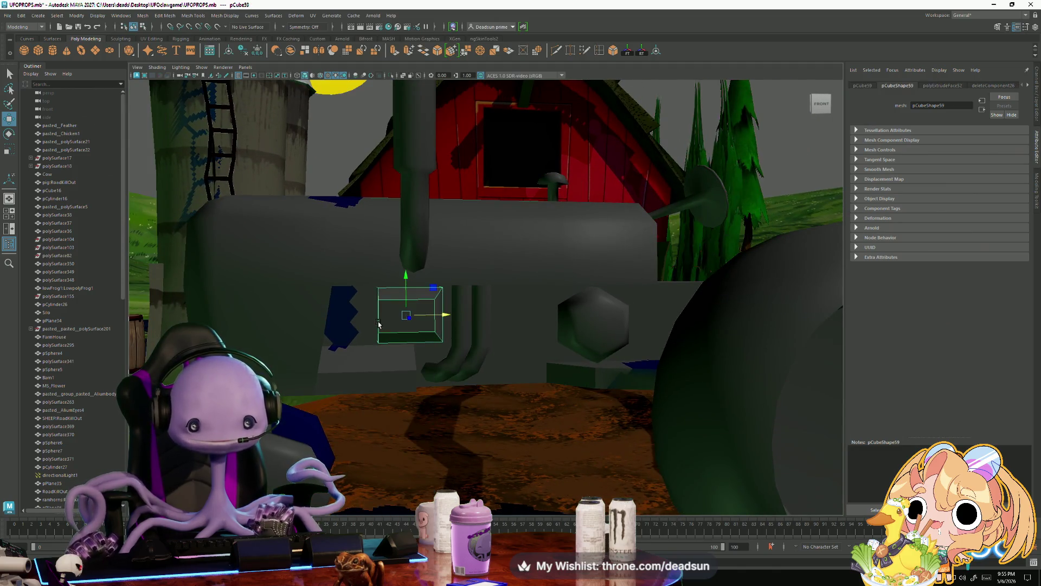
pyautogui.moveTo(441, 314); pyautogui.dragTo(408, 322)
pyautogui.scroll(-5, 408, 322)
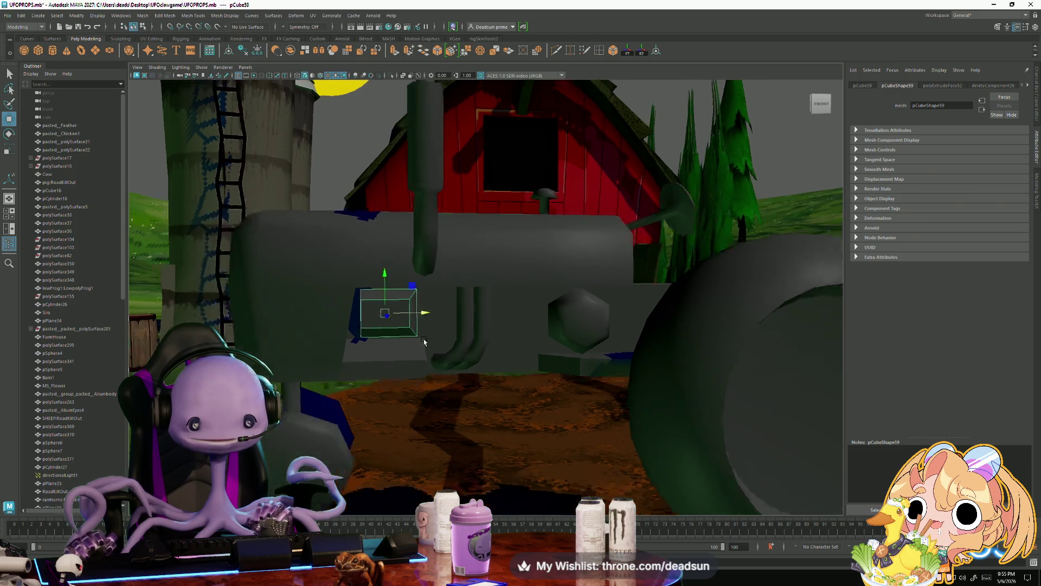
pyautogui.click(757, 143)
pyautogui.moveTo(757, 143)
pyautogui.keyDown('alt'); pyautogui.mouseDown()
pyautogui.moveTo(484, 333)
pyautogui.moveTo(359, 386)
pyautogui.moveTo(444, 343)
pyautogui.mouseUp(); pyautogui.keyUp('alt')
pyautogui.scroll(-5, 483, 334)
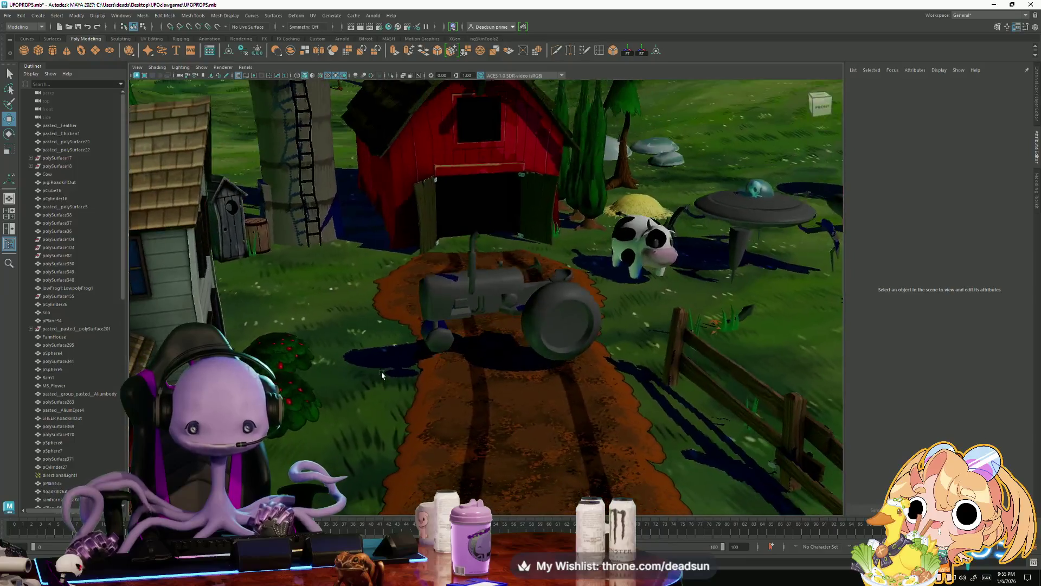
# - Shift pipes pCylinder40 and pCylinder38 to the right along X
pyautogui.scroll(5, 444, 342)
pyautogui.click(478, 323)
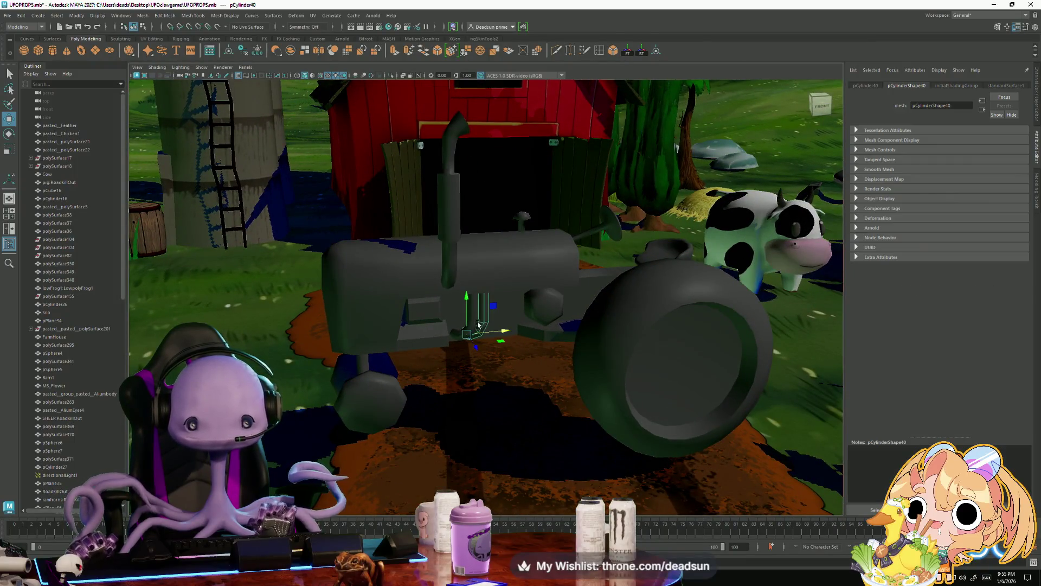
pyautogui.moveTo(500, 330); pyautogui.dragTo(534, 328)
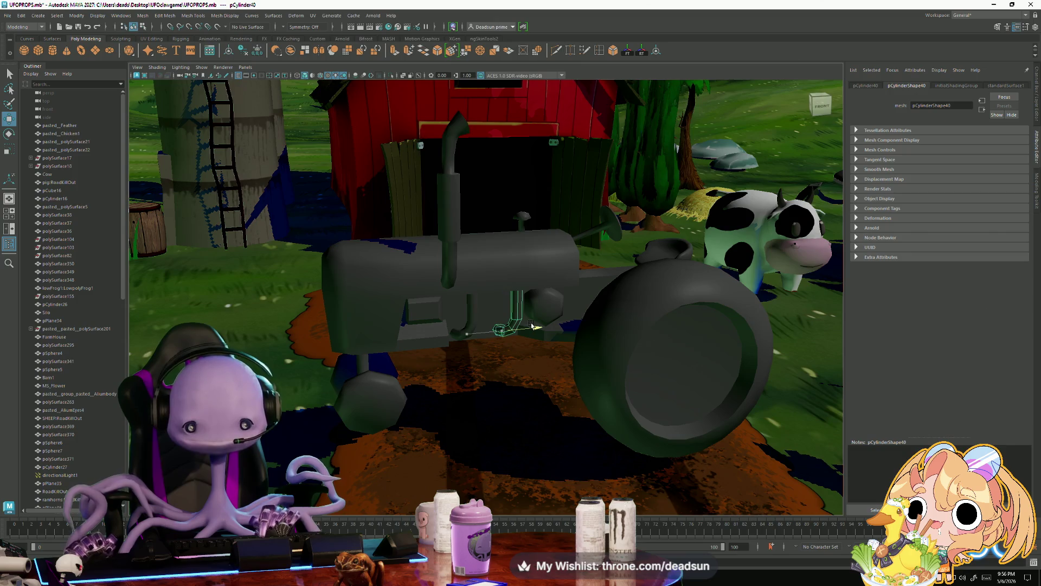
pyautogui.click(479, 317)
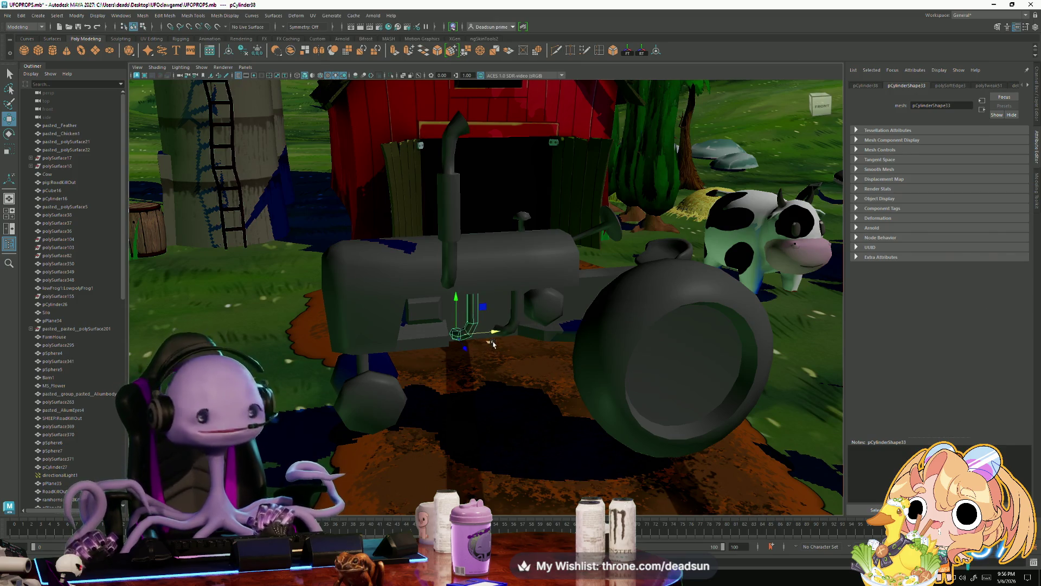
pyautogui.moveTo(493, 333); pyautogui.dragTo(517, 338)
# - Combine pCube59, the exhaust pipes and the hexagonal part with Mesh > Combine
pyautogui.click(451, 317)
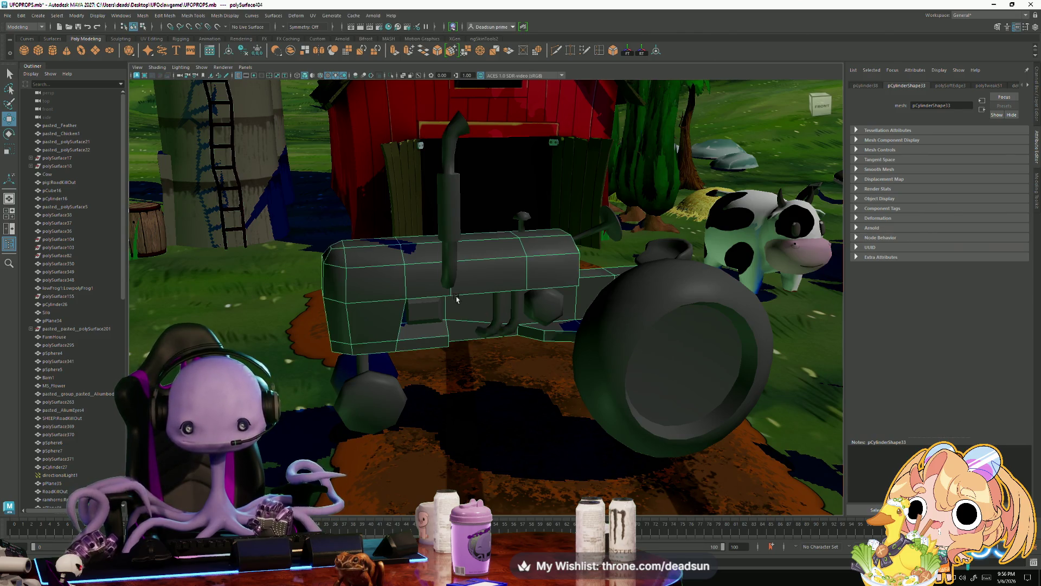
pyautogui.press('f')
pyautogui.moveTo(451, 317)
pyautogui.keyDown('alt'); pyautogui.mouseDown()
pyautogui.moveTo(434, 302)
pyautogui.moveTo(419, 309)
pyautogui.moveTo(483, 324)
pyautogui.moveTo(536, 387)
pyautogui.mouseUp(); pyautogui.keyUp('alt')
pyautogui.scroll(3, 536, 387)
pyautogui.click(393, 314)
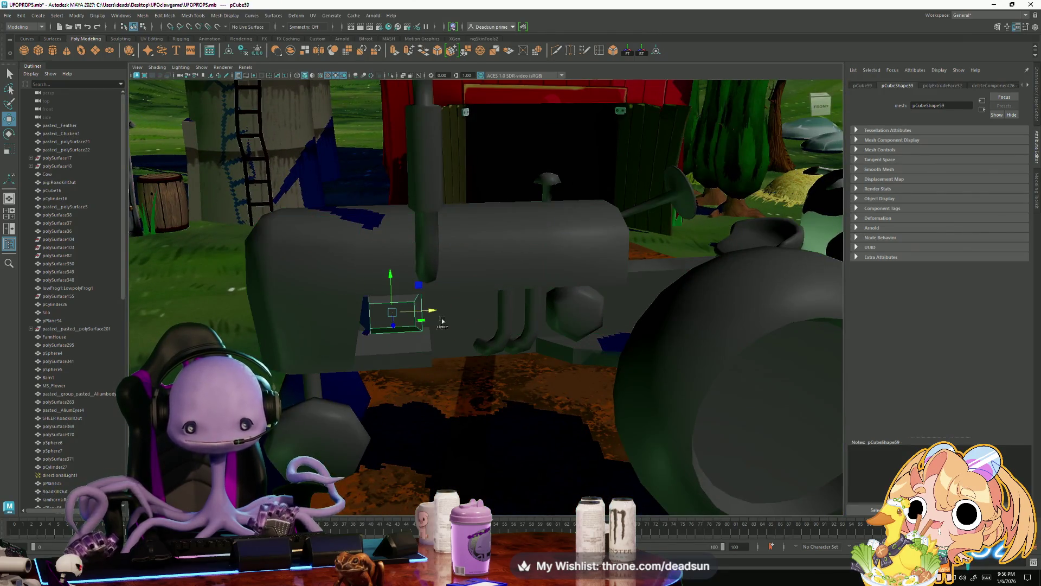
pyautogui.click(504, 324)
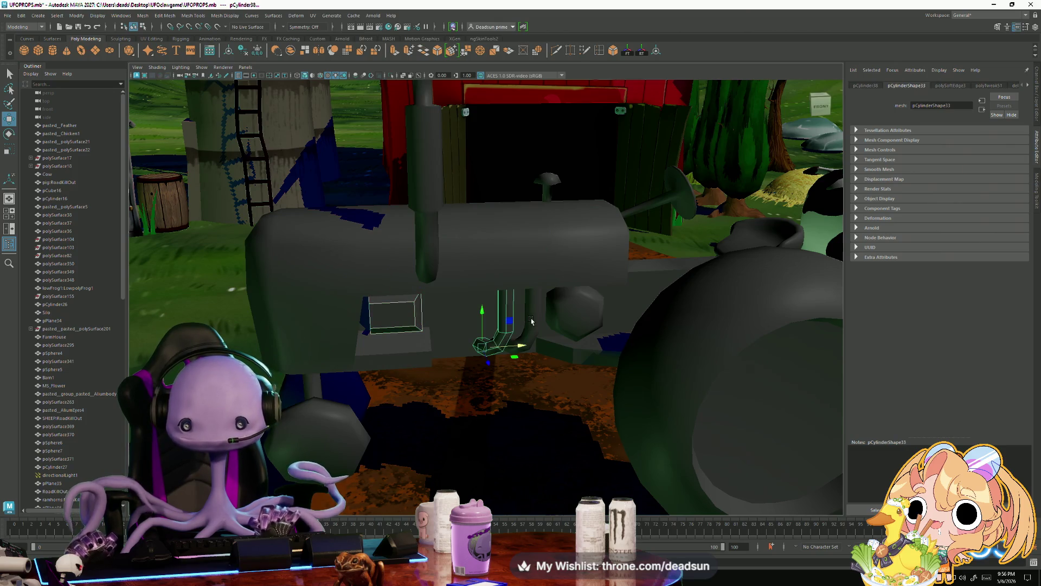
pyautogui.keyDown('shift'); pyautogui.click(575, 312); pyautogui.keyUp('shift')
pyautogui.click(143, 15)
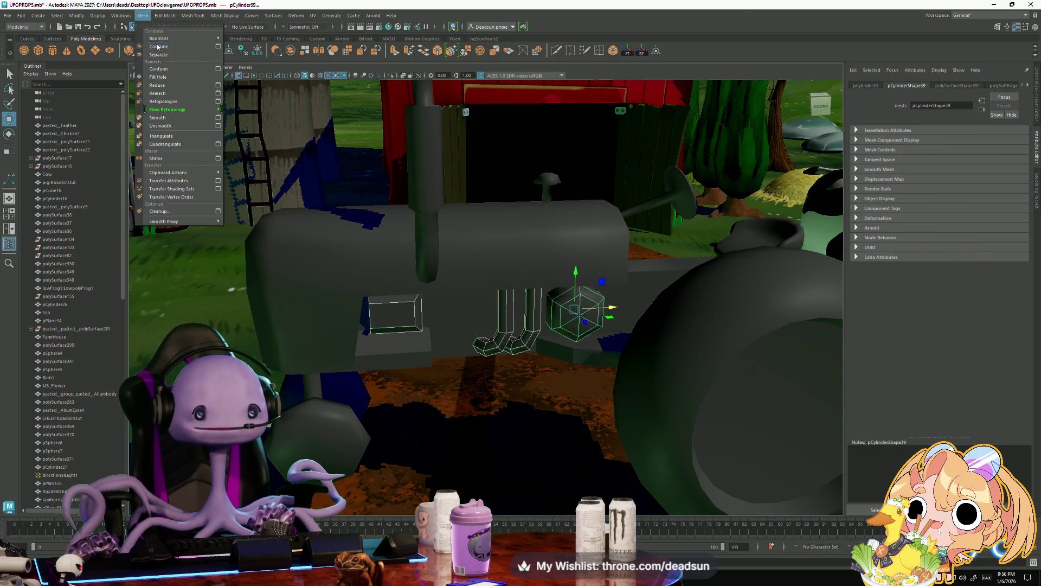
pyautogui.click(167, 47)
# - Select the rear wheel polySurface402 together with the combined engine parts
pyautogui.moveTo(279, 228)
pyautogui.keyDown('alt'); pyautogui.mouseDown()
pyautogui.moveTo(441, 274)
pyautogui.moveTo(677, 270)
pyautogui.mouseUp(); pyautogui.keyUp('alt')
pyautogui.keyDown('shift'); pyautogui.click(677, 270); pyautogui.keyUp('shift')
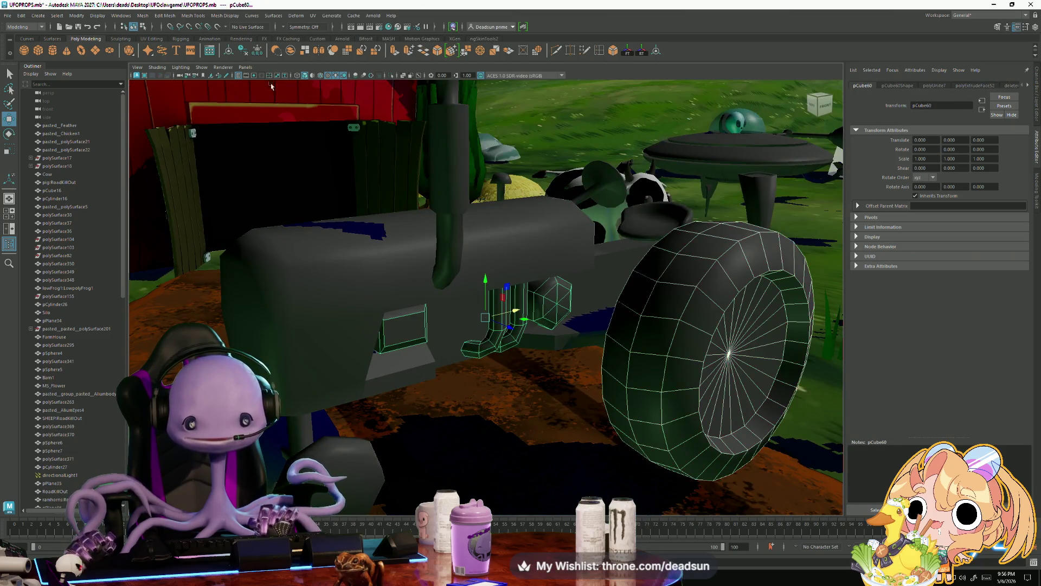
pyautogui.click(144, 20)
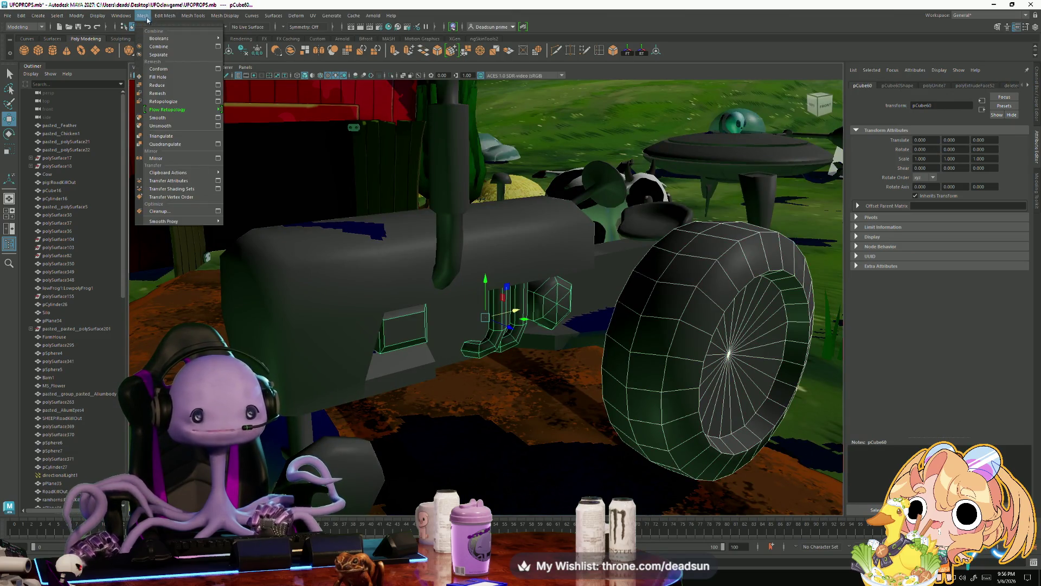
pyautogui.keyDown('alt'); pyautogui.moveTo(629, 115); pyautogui.dragTo(536, 160); pyautogui.keyUp('alt')
pyautogui.click(535, 159)
pyautogui.click(533, 320)
pyautogui.click(458, 349)
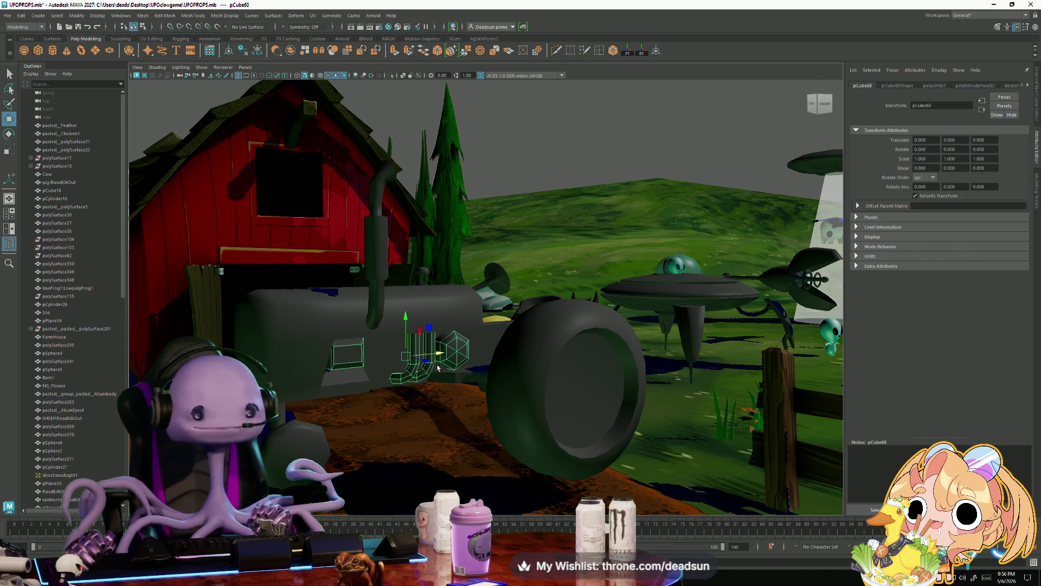
pyautogui.scroll(3, 458, 398)
pyautogui.moveTo(458, 398)
pyautogui.keyDown('alt'); pyautogui.mouseDown()
pyautogui.moveTo(430, 394)
pyautogui.moveTo(396, 419)
pyautogui.moveTo(409, 432)
pyautogui.moveTo(366, 363)
pyautogui.moveTo(571, 345)
pyautogui.mouseUp(); pyautogui.keyUp('alt')
# - Select the rear wheel polySurface402 and tumble the view around it
pyautogui.click(571, 346)
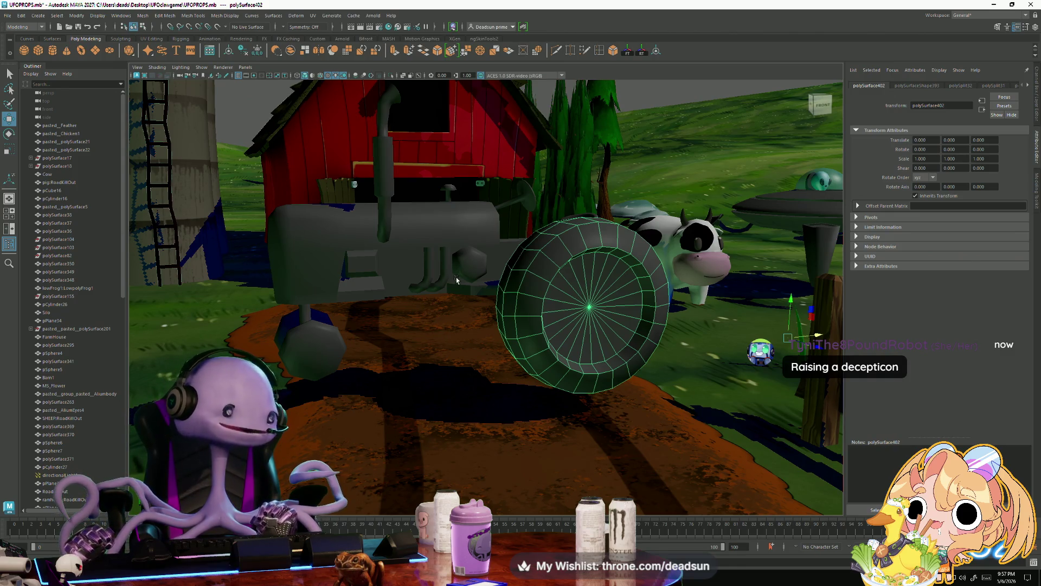
pyautogui.moveTo(441, 316)
pyautogui.keyDown('alt'); pyautogui.mouseDown()
pyautogui.moveTo(442, 329)
pyautogui.moveTo(504, 351)
pyautogui.mouseUp(); pyautogui.keyUp('alt')
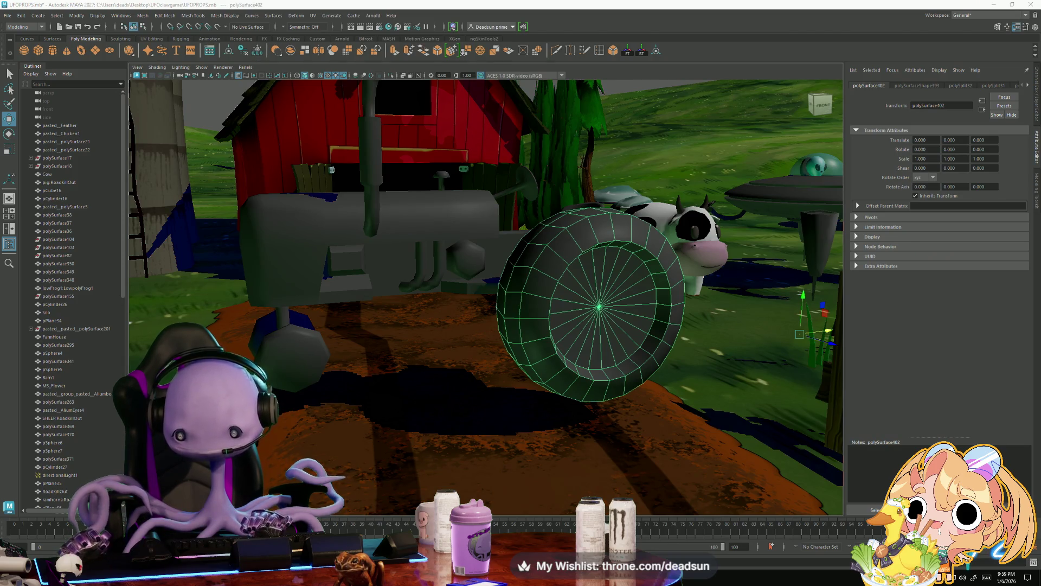
pyautogui.moveTo(732, 239); pyautogui.dragTo(511, 111)
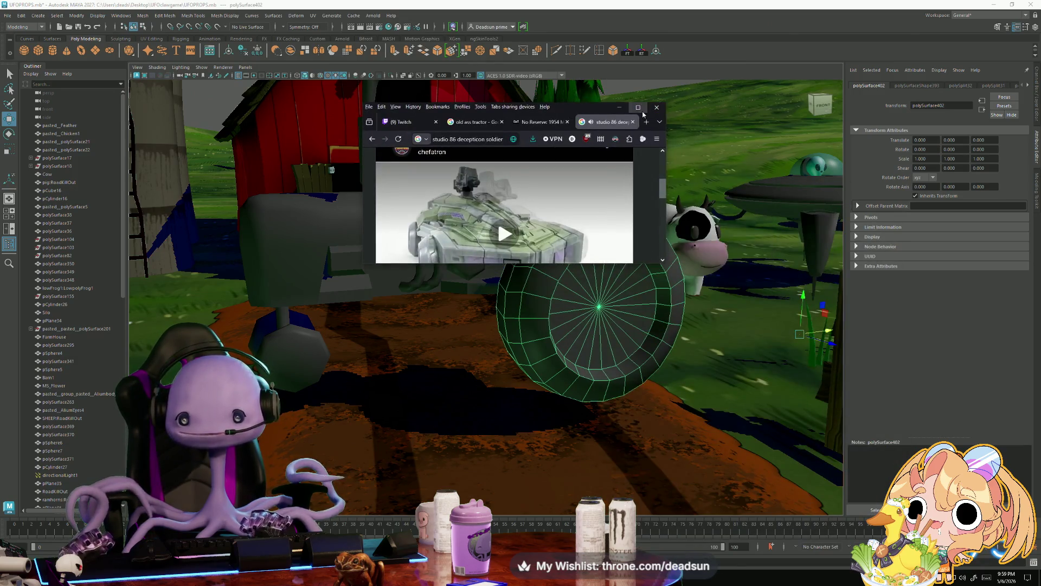
pyautogui.press('super+Up')
pyautogui.scroll(2, 467, 434)
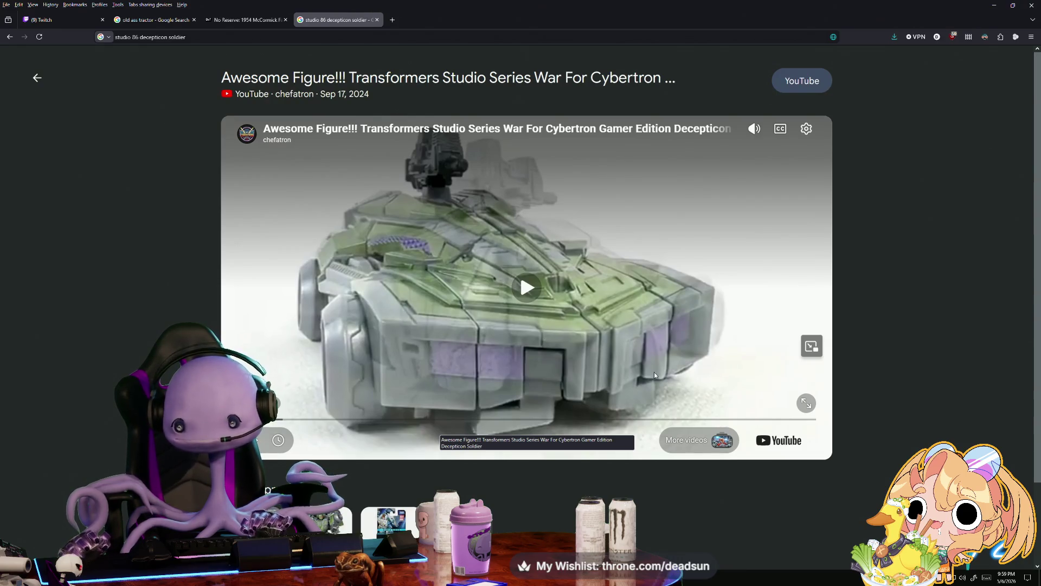
pyautogui.click(754, 128)
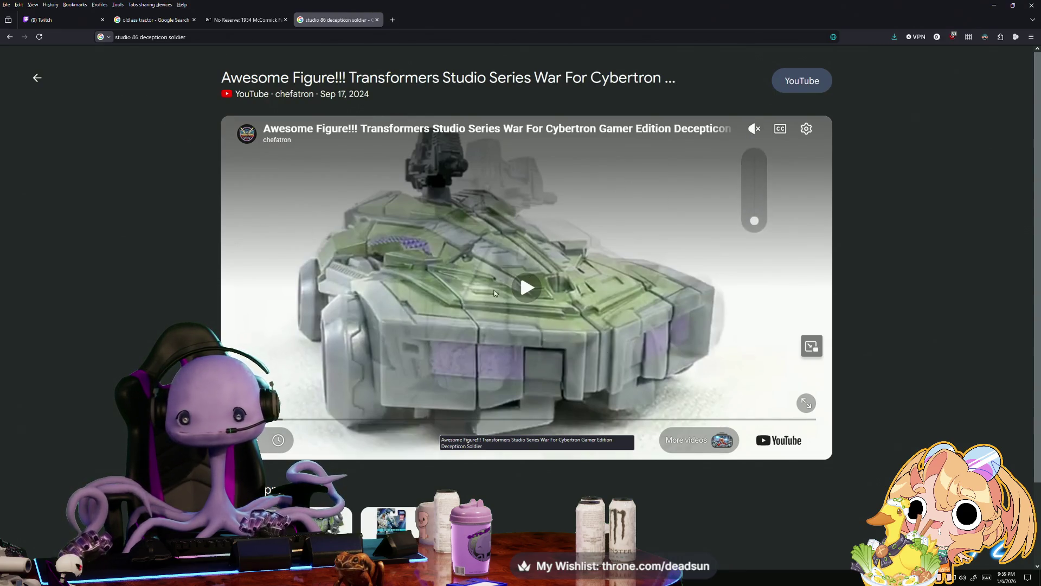
pyautogui.click(494, 293)
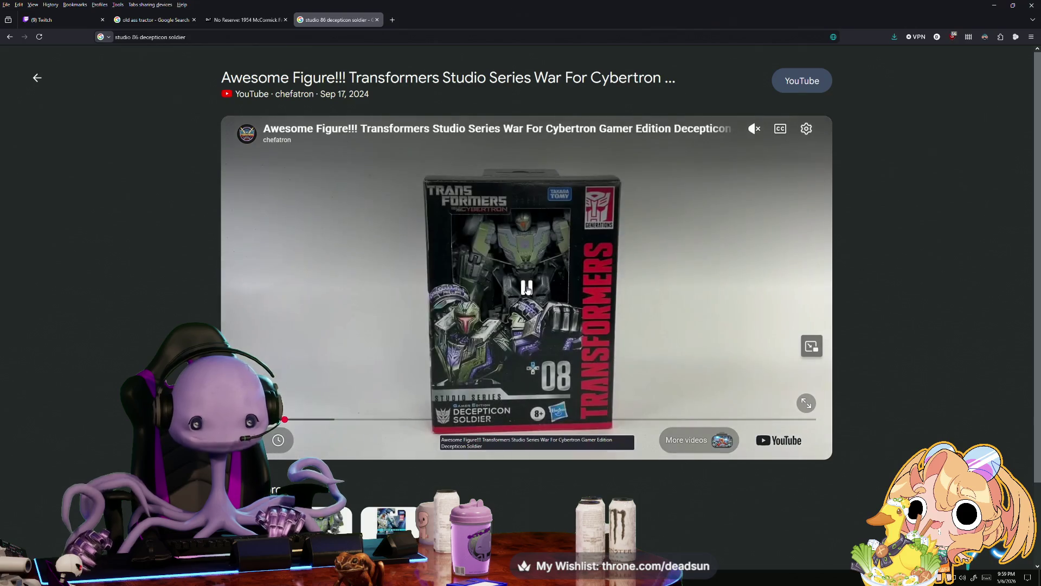
pyautogui.click(527, 289)
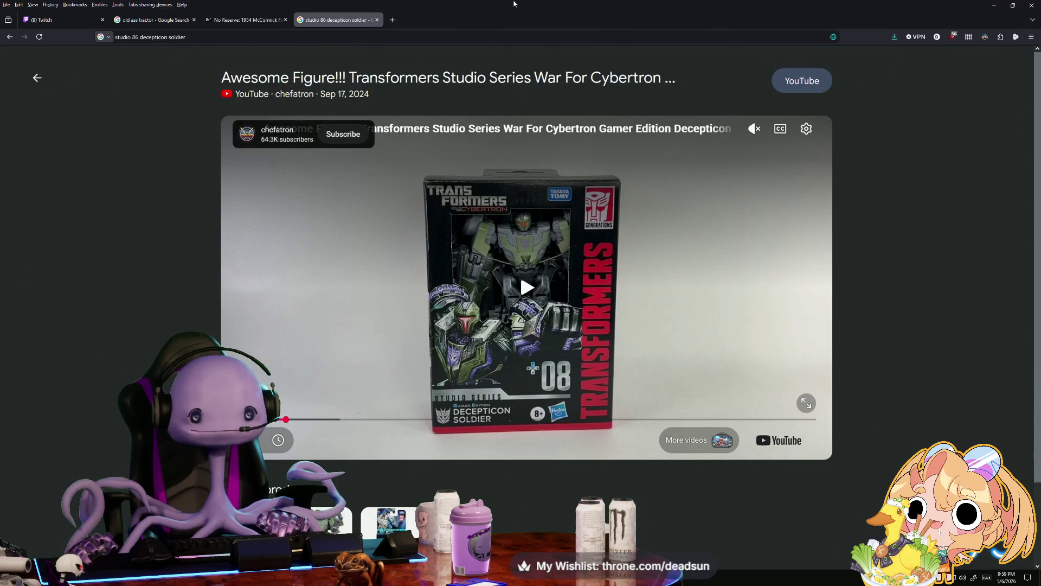
pyautogui.hotkey('alt', 'Tab')
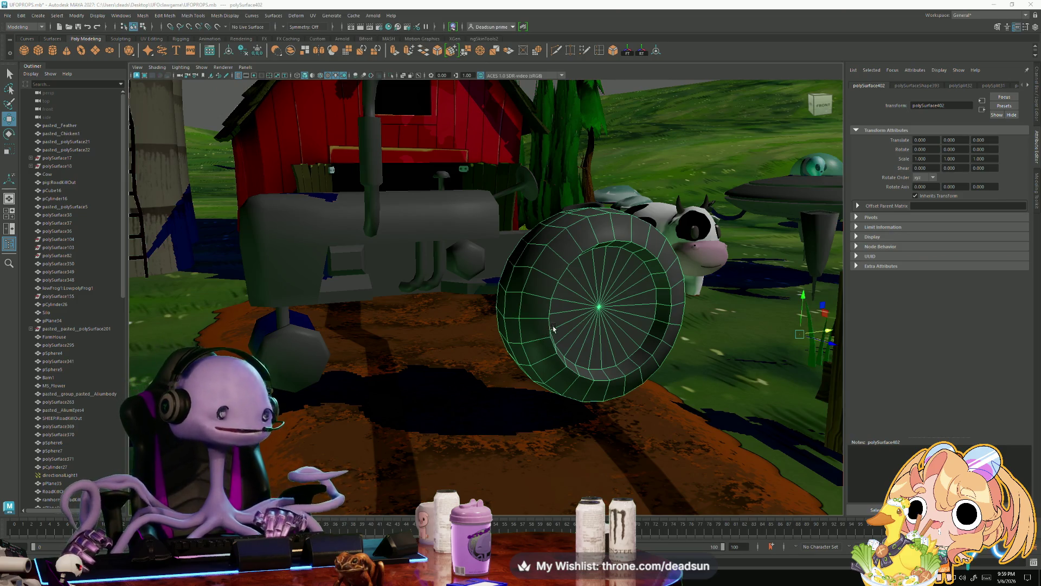
pyautogui.click(477, 272)
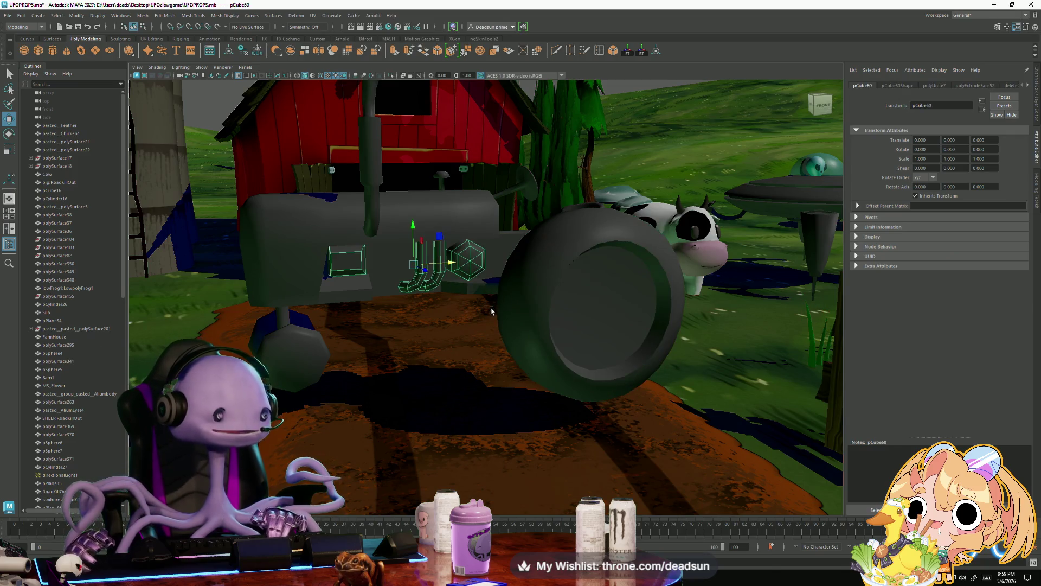
pyautogui.click(561, 280)
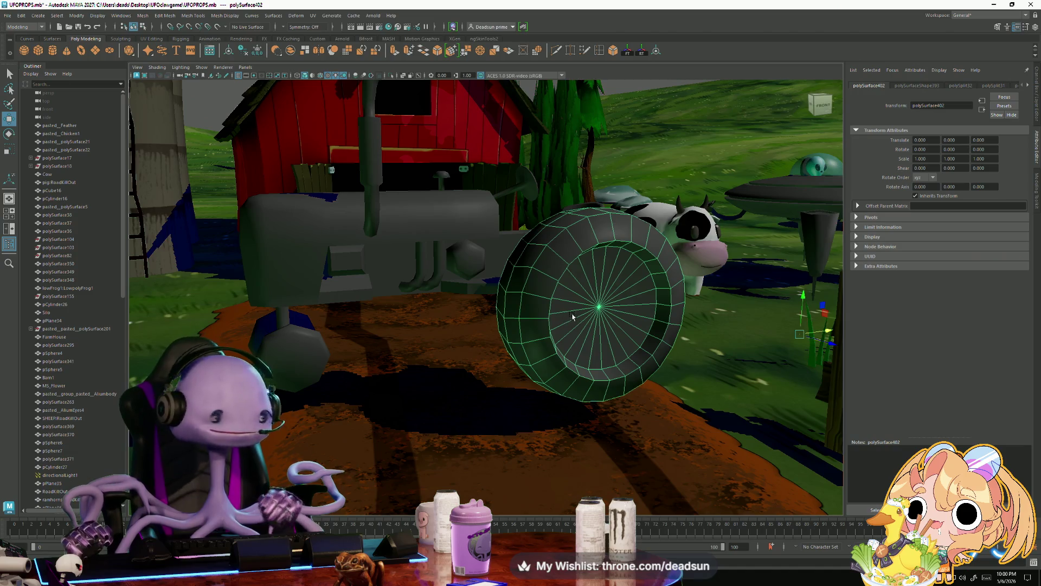
pyautogui.moveTo(554, 320)
pyautogui.keyDown('alt'); pyautogui.mouseDown()
pyautogui.moveTo(625, 353)
pyautogui.moveTo(499, 265)
pyautogui.mouseUp(); pyautogui.keyUp('alt')
pyautogui.click(486, 255)
pyautogui.click(485, 255)
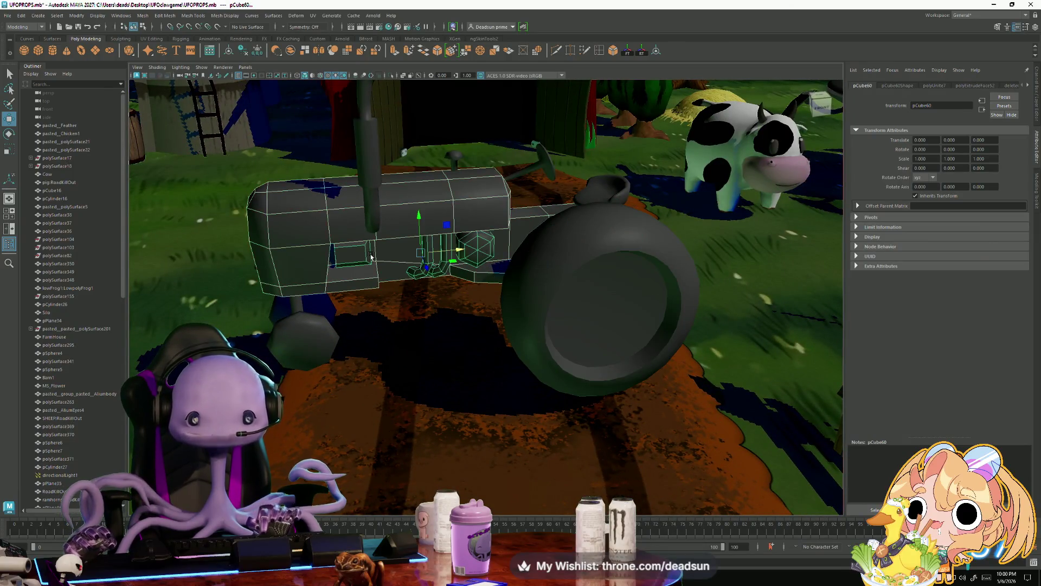
pyautogui.moveTo(405, 324)
pyautogui.keyDown('alt'); pyautogui.mouseDown()
pyautogui.moveTo(421, 292)
pyautogui.moveTo(464, 367)
pyautogui.moveTo(502, 348)
pyautogui.moveTo(437, 333)
pyautogui.moveTo(462, 325)
pyautogui.moveTo(488, 363)
pyautogui.moveTo(463, 332)
pyautogui.moveTo(465, 356)
pyautogui.moveTo(451, 347)
pyautogui.mouseUp(); pyautogui.keyUp('alt')
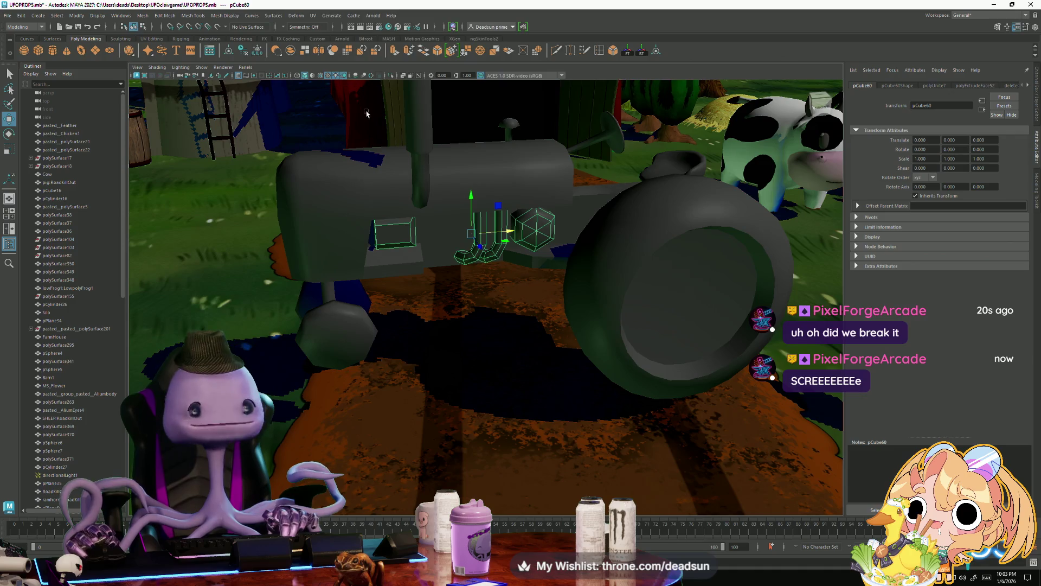
# - Select the octagonal front wheel and show its polySurfaceShape394 attributes
pyautogui.click(341, 205)
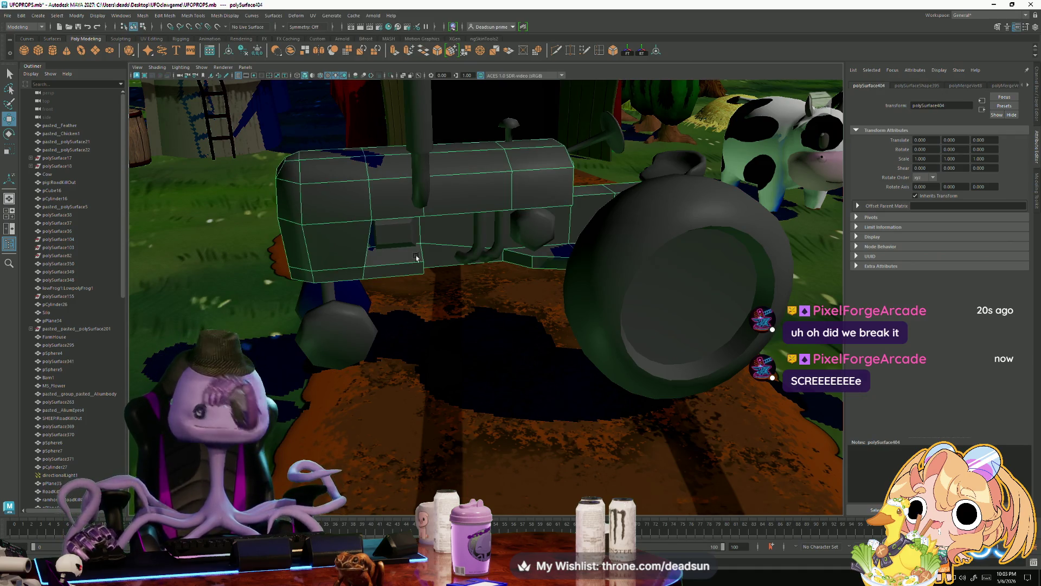
pyautogui.click(422, 193)
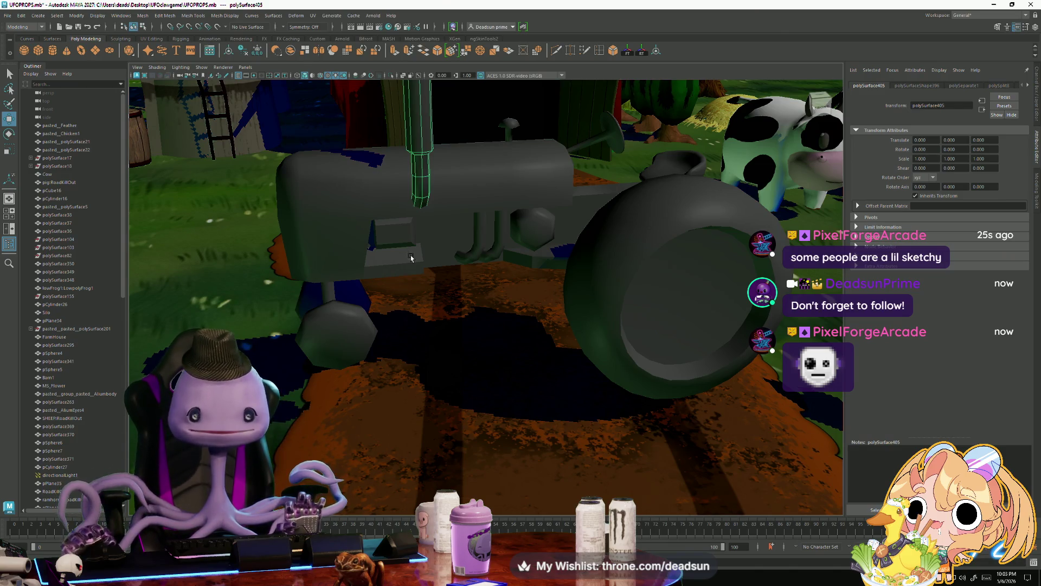
pyautogui.click(404, 245)
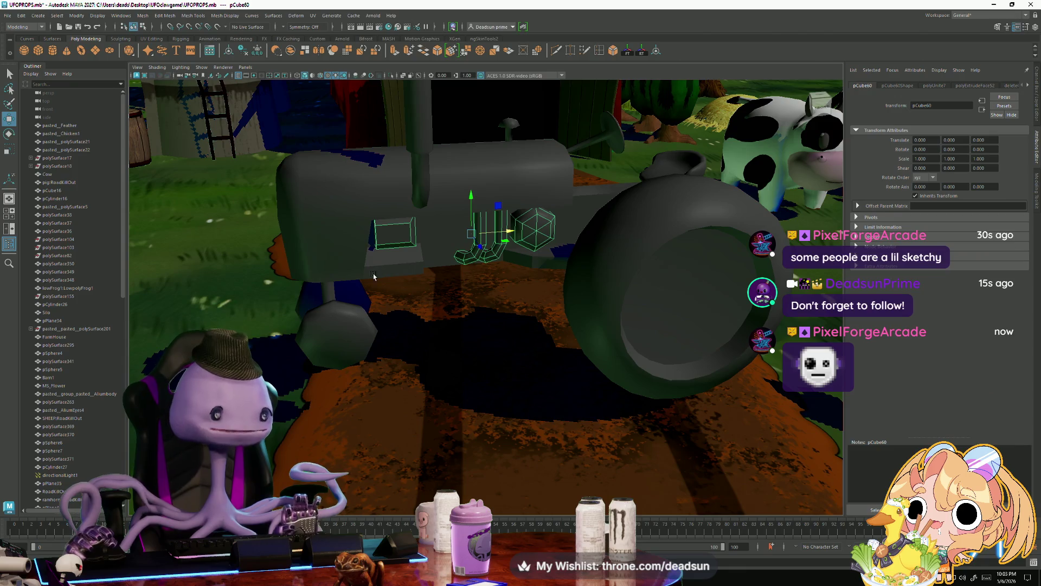
pyautogui.moveTo(376, 305)
pyautogui.keyDown('alt'); pyautogui.mouseDown()
pyautogui.moveTo(537, 296)
pyautogui.moveTo(412, 282)
pyautogui.moveTo(372, 291)
pyautogui.mouseUp(); pyautogui.keyUp('alt')
pyautogui.click(345, 320)
pyautogui.moveTo(355, 355)
pyautogui.keyDown('alt'); pyautogui.mouseDown()
pyautogui.moveTo(403, 383)
pyautogui.moveTo(531, 179)
pyautogui.mouseUp(); pyautogui.keyUp('alt')
pyautogui.click(422, 364)
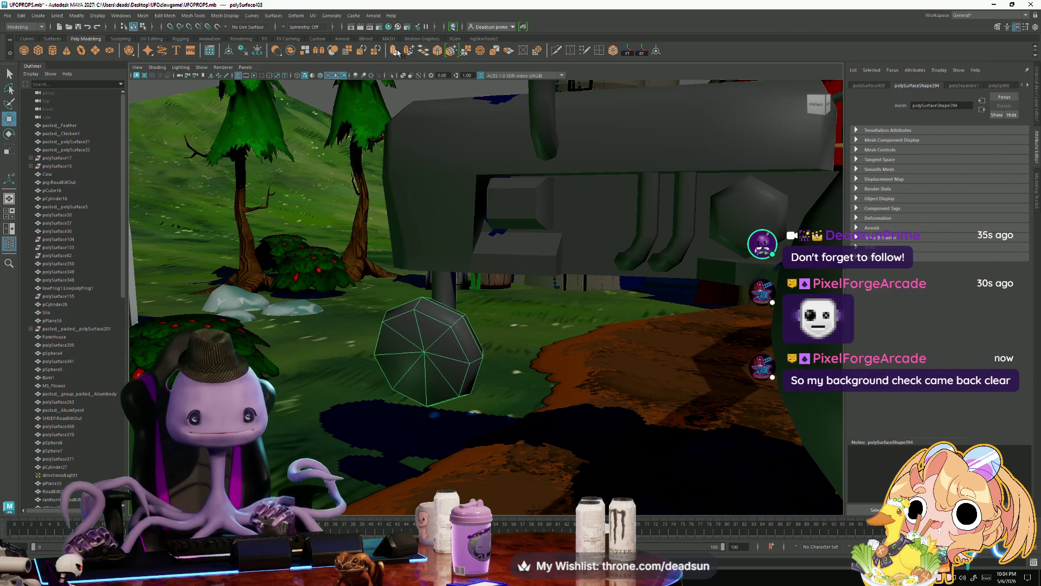
# - Split seven edge loops around the octagonal front wheel with Split Edge Ring
pyautogui.moveTo(433, 282)
pyautogui.keyDown('alt'); pyautogui.mouseDown()
pyautogui.moveTo(455, 269)
pyautogui.moveTo(454, 315)
pyautogui.moveTo(471, 313)
pyautogui.mouseUp(); pyautogui.keyUp('alt')
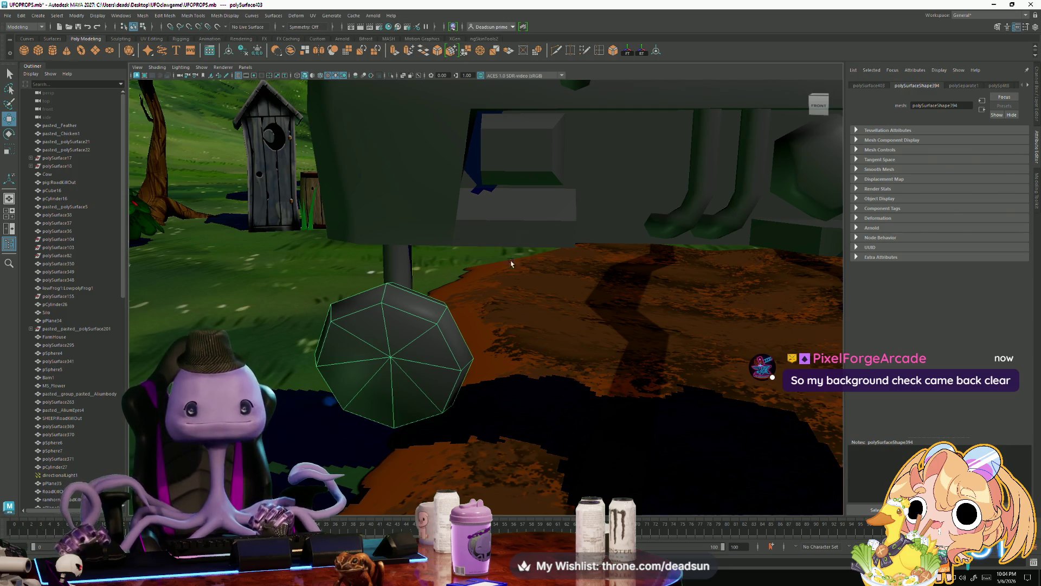
pyautogui.keyDown('alt'); pyautogui.moveTo(417, 190); pyautogui.dragTo(446, 189); pyautogui.keyUp('alt')
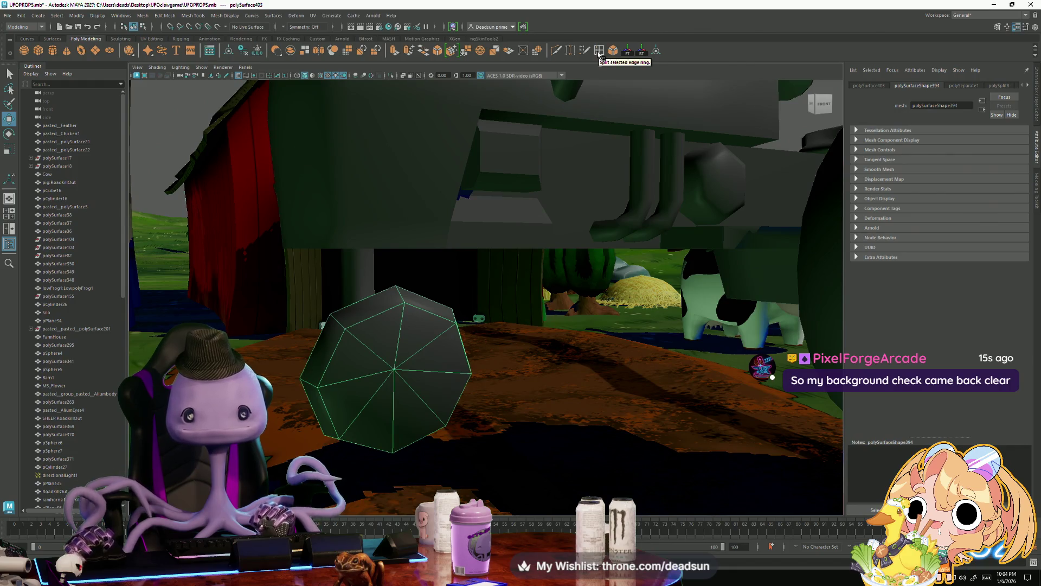
pyautogui.click(599, 53)
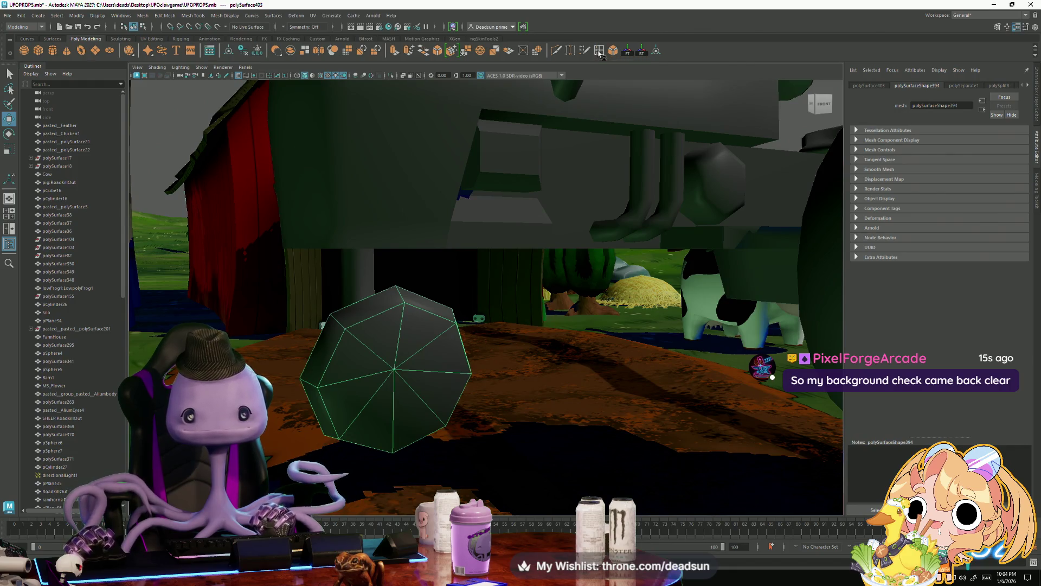
pyautogui.click(375, 316)
pyautogui.click(430, 313)
pyautogui.moveTo(430, 313)
pyautogui.keyDown('alt'); pyautogui.mouseDown()
pyautogui.moveTo(430, 392)
pyautogui.moveTo(457, 390)
pyautogui.moveTo(451, 366)
pyautogui.mouseUp(); pyautogui.keyUp('alt')
pyautogui.click(455, 380)
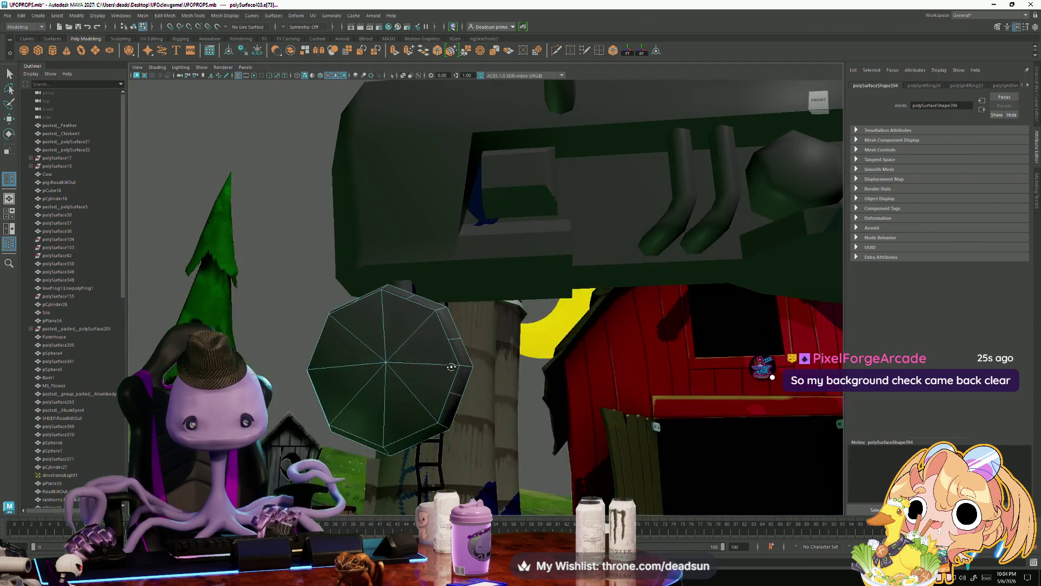
pyautogui.click(410, 436)
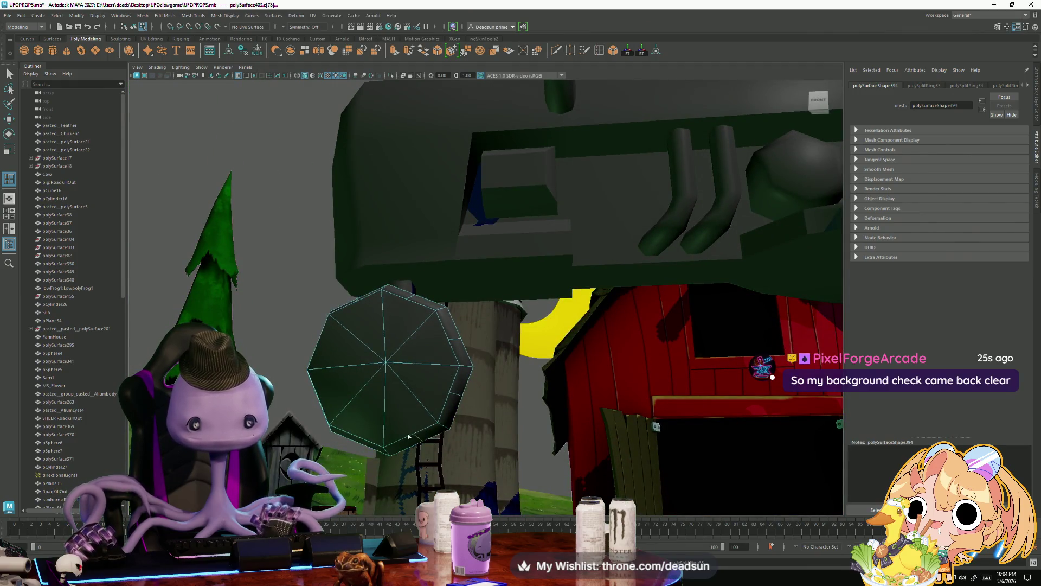
pyautogui.click(353, 434)
pyautogui.keyDown('alt'); pyautogui.moveTo(325, 412); pyautogui.dragTo(343, 371); pyautogui.keyUp('alt')
pyautogui.click(339, 368)
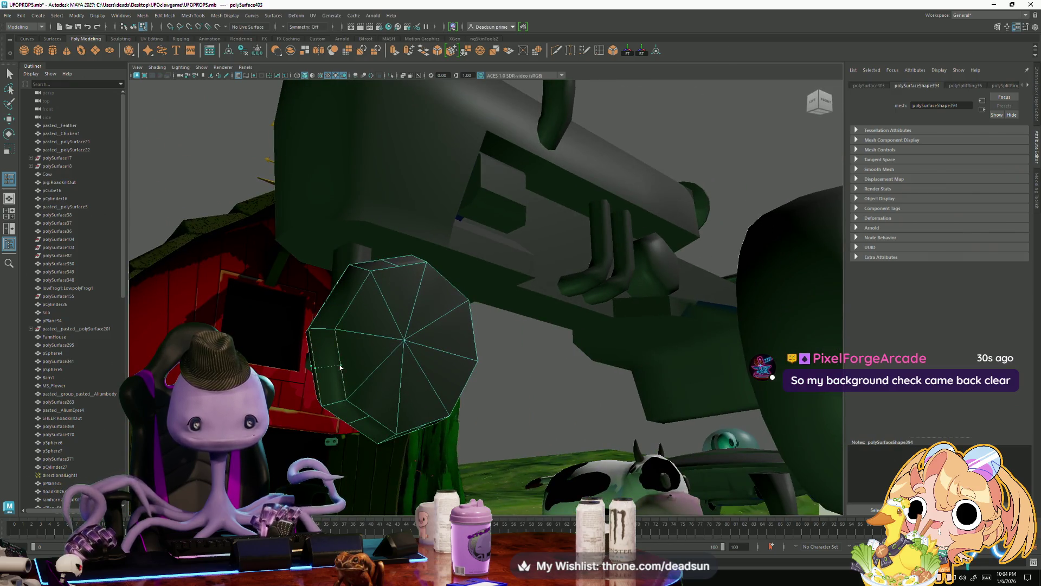
pyautogui.click(353, 300)
# - Exit the split tool, switch to Scale, and reselect the small front wheel
pyautogui.press('q')
pyautogui.moveTo(358, 309)
pyautogui.keyDown('alt'); pyautogui.mouseDown()
pyautogui.moveTo(384, 345)
pyautogui.moveTo(488, 341)
pyautogui.moveTo(425, 325)
pyautogui.moveTo(427, 336)
pyautogui.moveTo(482, 348)
pyautogui.mouseUp(); pyautogui.keyUp('alt')
pyautogui.click(463, 342)
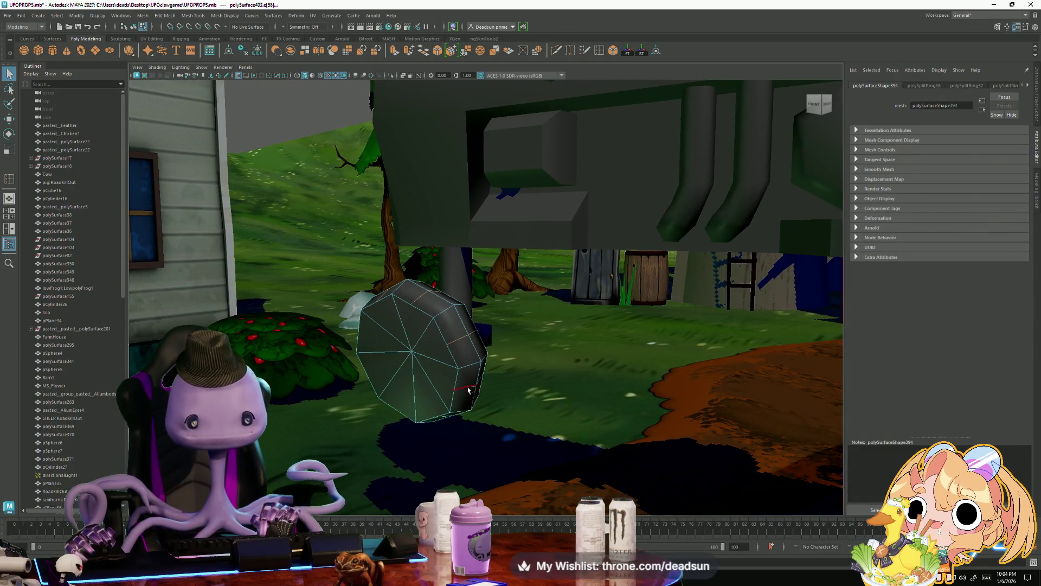
pyautogui.keyDown('alt'); pyautogui.moveTo(452, 397); pyautogui.dragTo(446, 399); pyautogui.keyUp('alt')
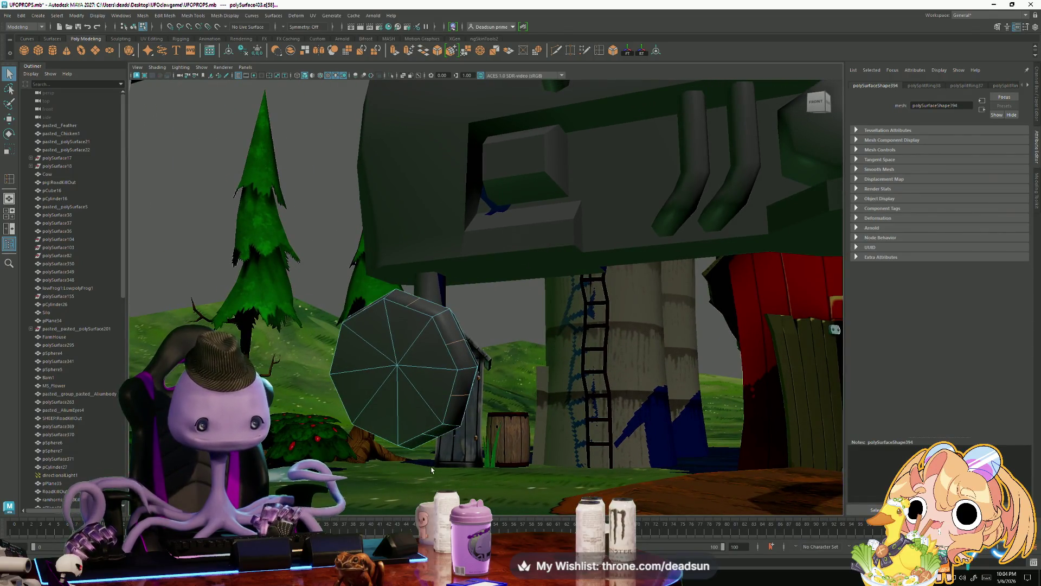
pyautogui.keyDown('alt'); pyautogui.moveTo(429, 437); pyautogui.dragTo(447, 444); pyautogui.keyUp('alt')
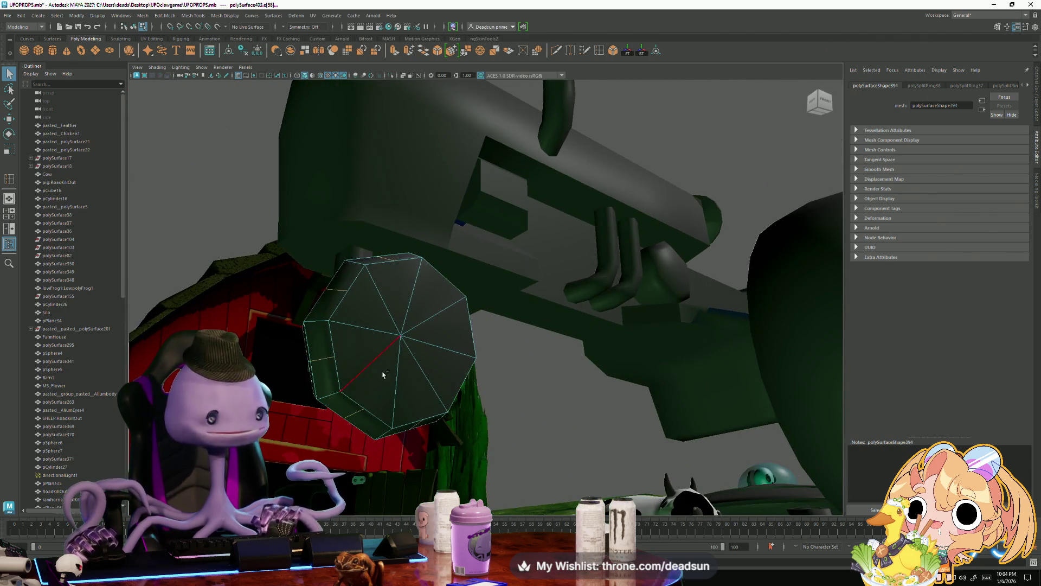
pyautogui.keyDown('alt'); pyautogui.moveTo(323, 362); pyautogui.dragTo(345, 411); pyautogui.keyUp('alt')
pyautogui.press('r')
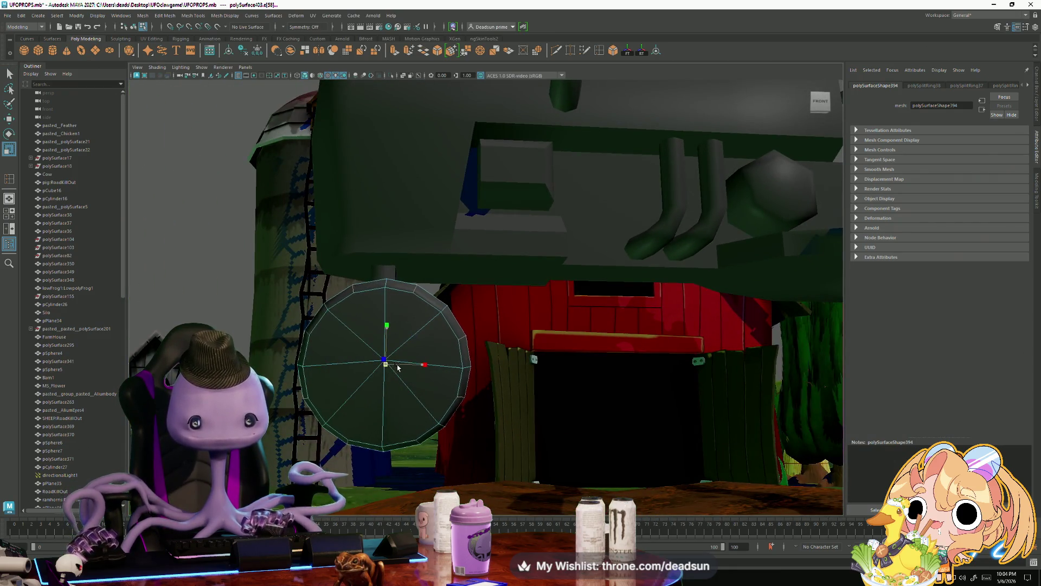
pyautogui.moveTo(387, 368)
pyautogui.keyDown('alt'); pyautogui.mouseDown()
pyautogui.moveTo(377, 408)
pyautogui.moveTo(423, 368)
pyautogui.mouseUp(); pyautogui.keyUp('alt')
pyautogui.moveTo(442, 349); pyautogui.dragTo(467, 325, button='right')
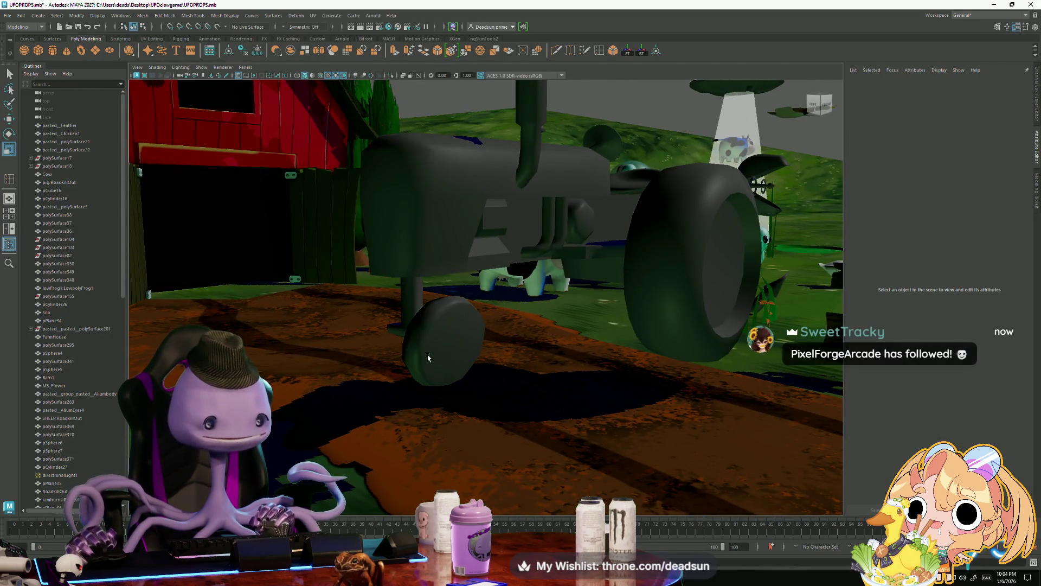
pyautogui.click(437, 340)
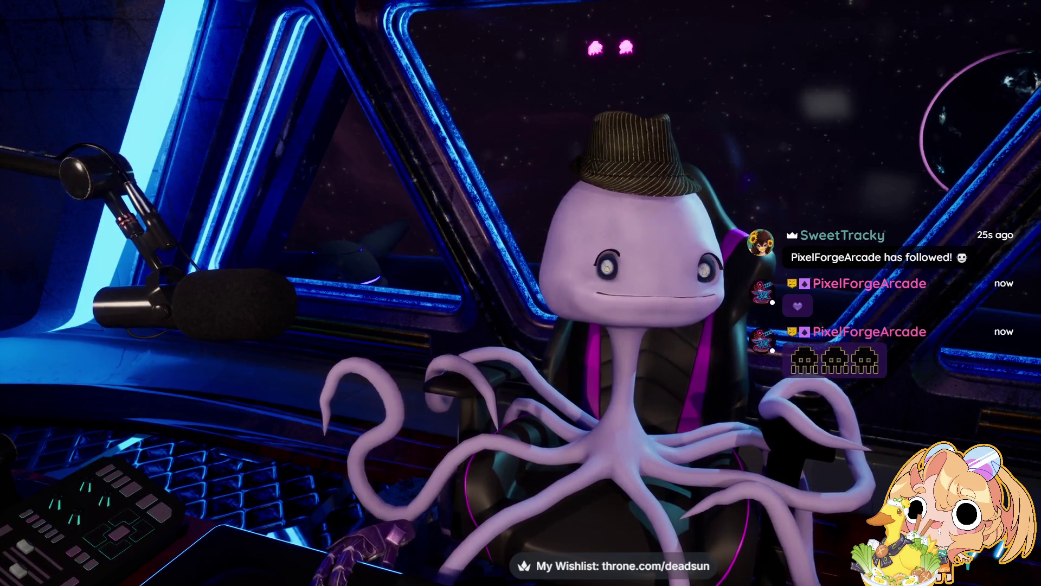
pyautogui.hotkey('alt', 'Tab')
pyautogui.hotkey('alt', 'Tab')
pyautogui.hotkey('alt', 'Tab')
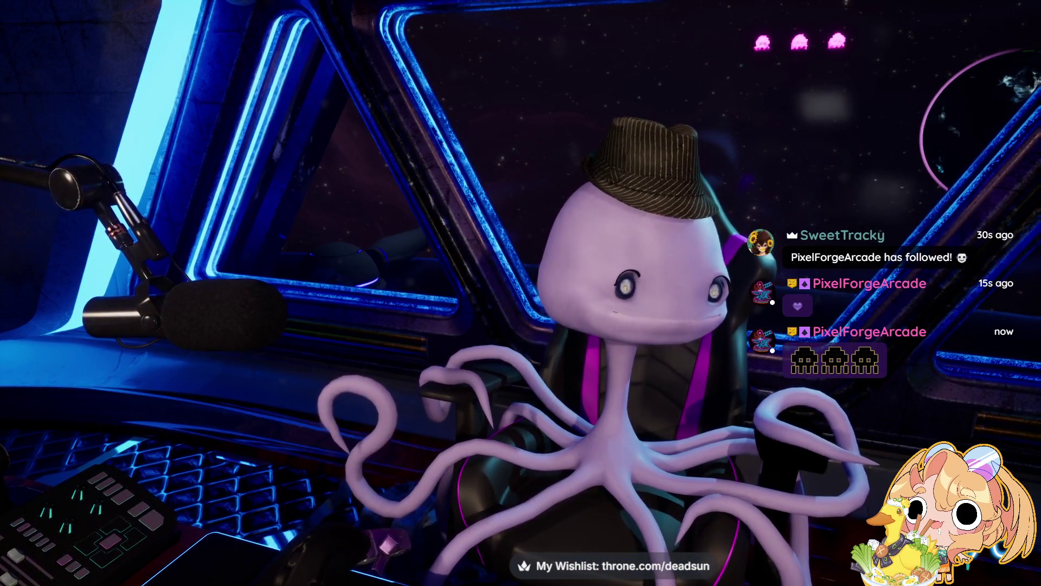
pyautogui.hotkey('alt', 'Tab')
pyautogui.hotkey('alt', 'Tab')
pyautogui.hotkey('alt', 'Tab')
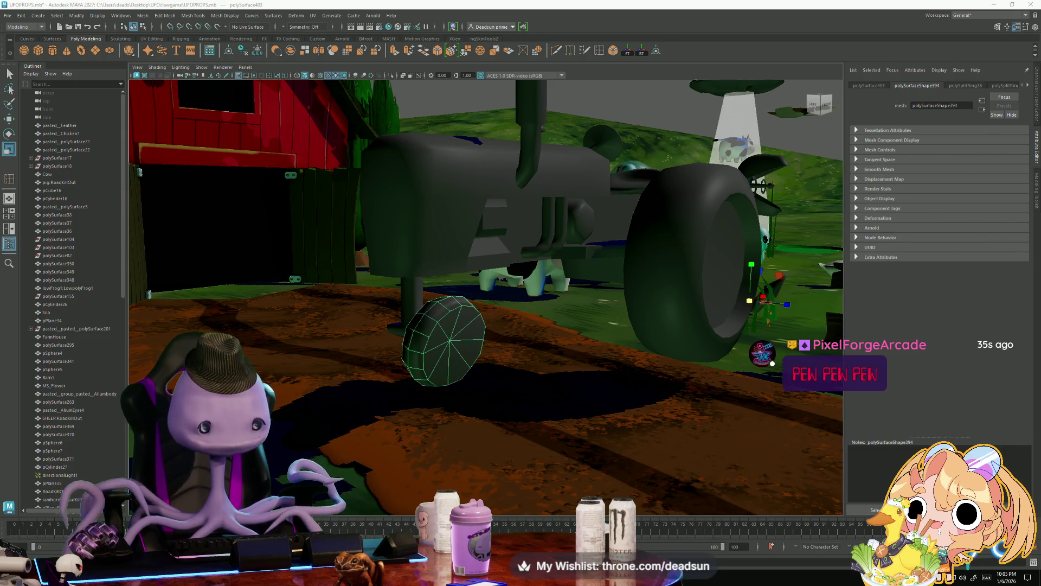
# - Bring the Firefox window with the Twitch streams in front of Maya
pyautogui.hotkey('alt', 'Tab')
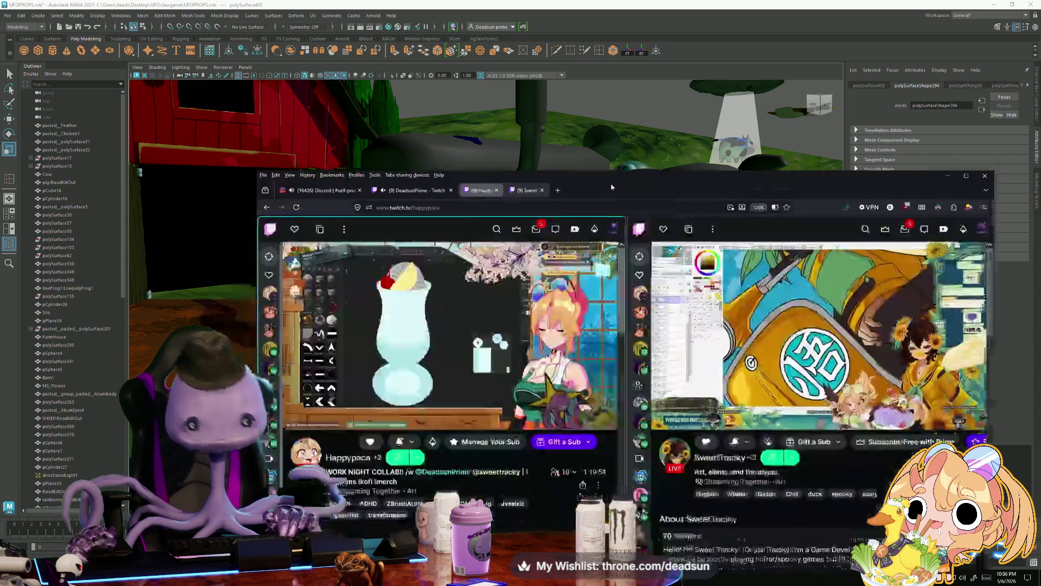
# - Maximize the Firefox window so the side-by-side Happypaca and SweetTracky Twitch streams fill the screen
pyautogui.click(921, 106)
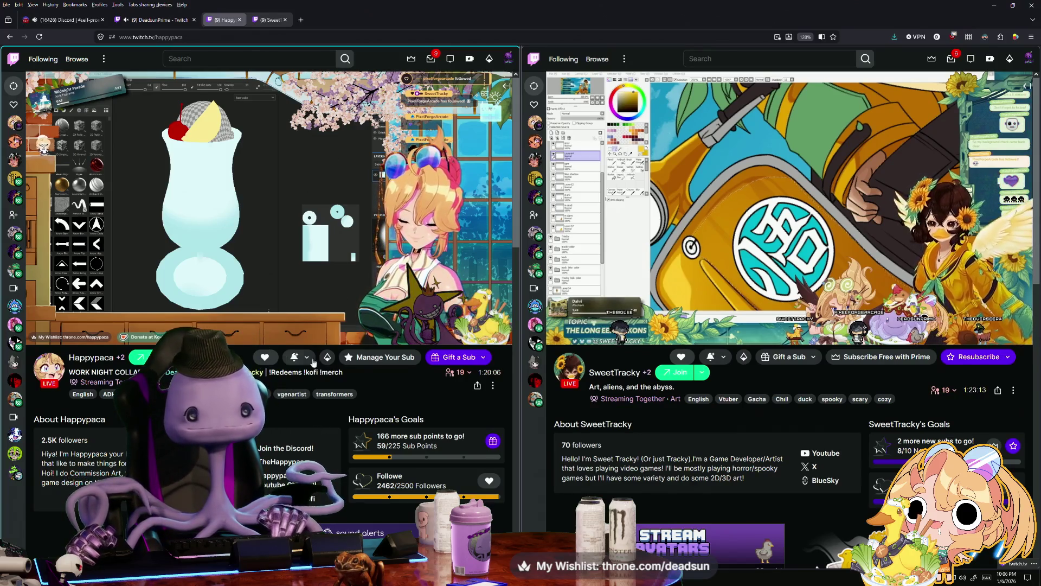
pyautogui.moveTo(279, 297)
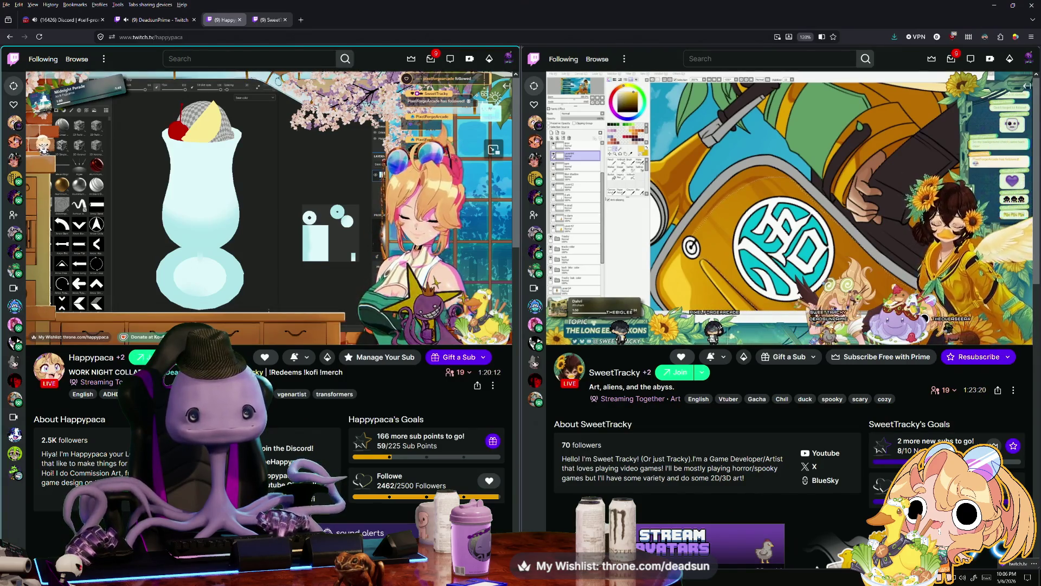
pyautogui.moveTo(300, 271)
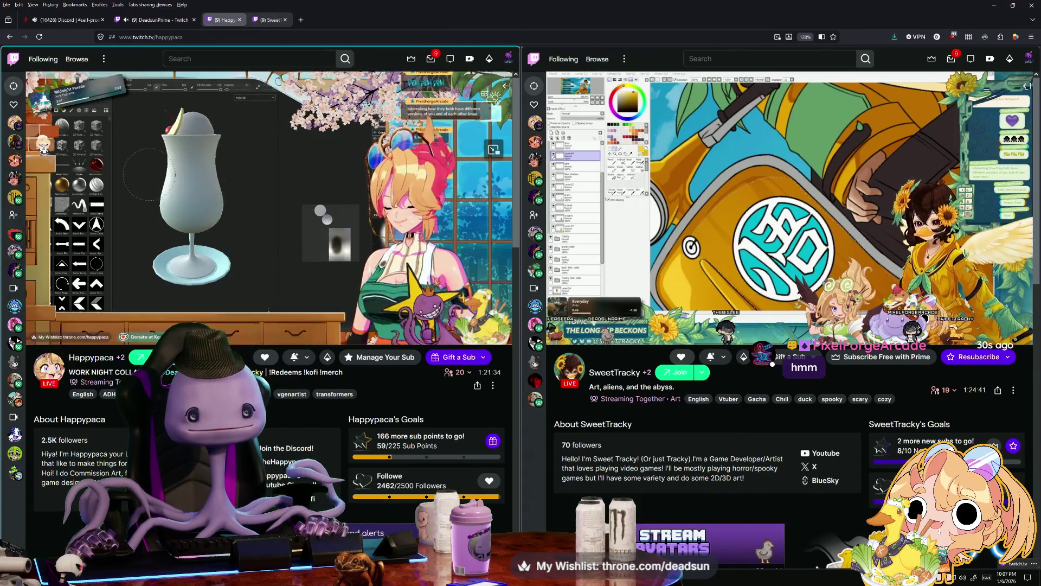
pyautogui.moveTo(247, 212)
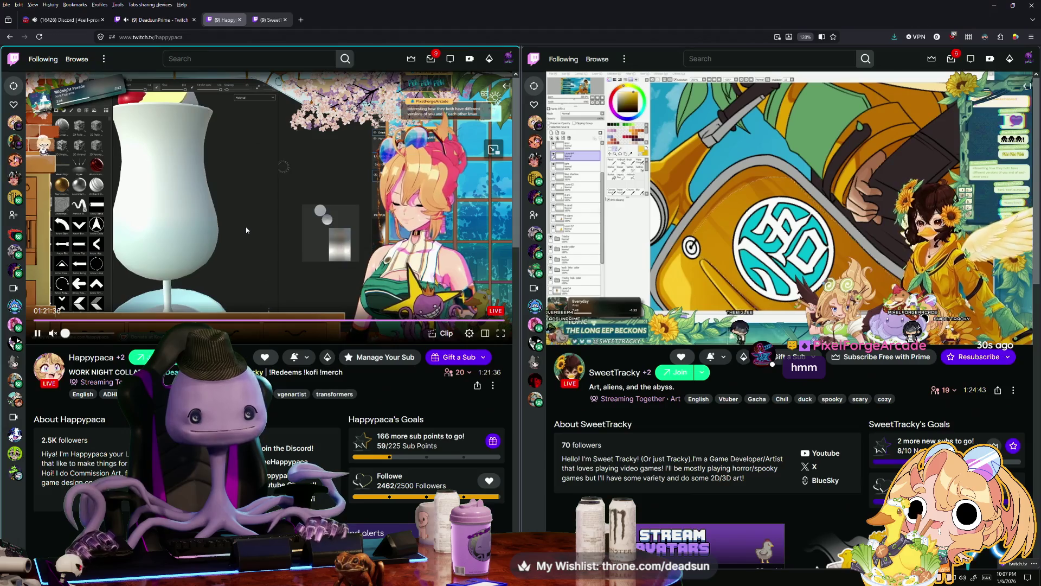
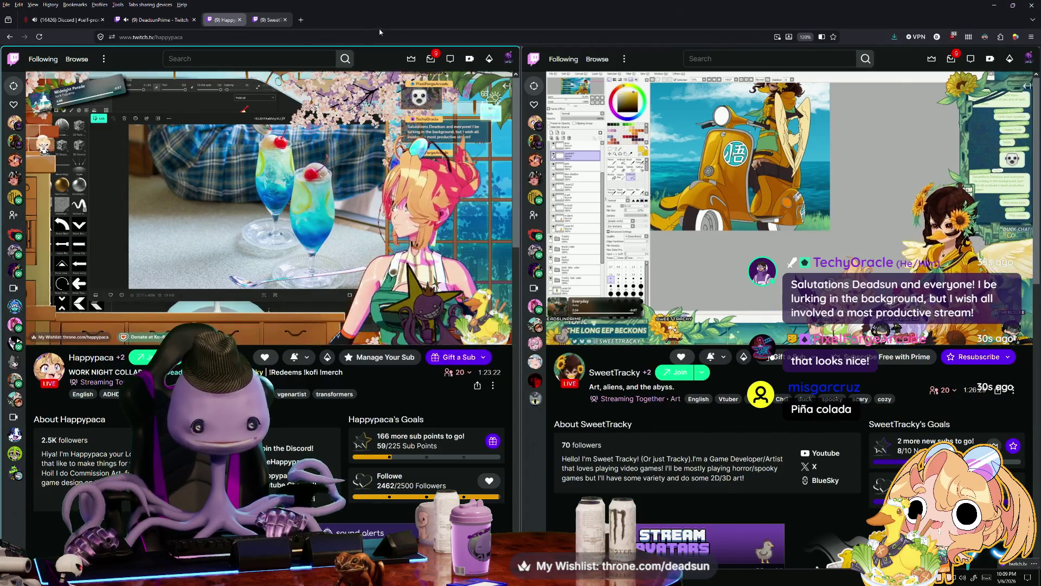
# - Switch from the Twitch browser back to the Maya tractor scene
pyautogui.hotkey('alt', 'Tab')
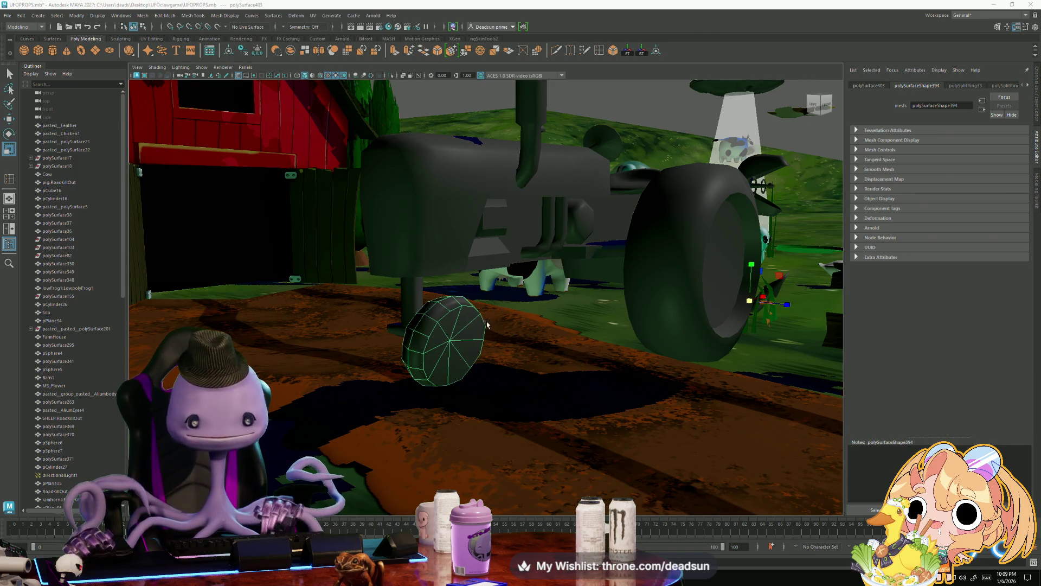
# - Use Multi-Cut to add four rim-to-centre edges on the front wheel's front face
pyautogui.moveTo(468, 360)
pyautogui.keyDown('alt'); pyautogui.mouseDown()
pyautogui.moveTo(456, 374)
pyautogui.moveTo(499, 396)
pyautogui.mouseUp(); pyautogui.keyUp('alt')
pyautogui.scroll(5, 488, 271)
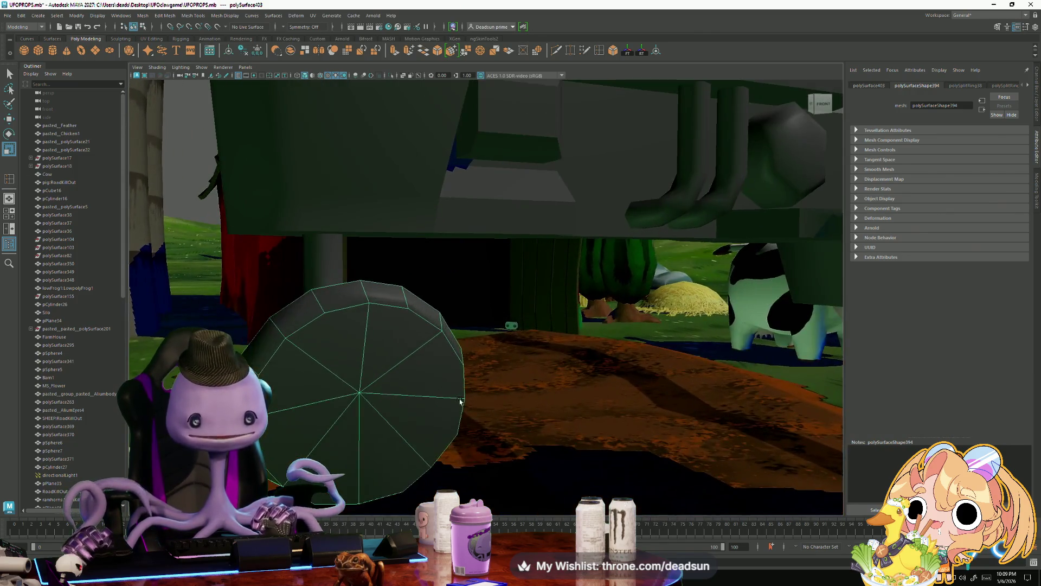
pyautogui.click(556, 50)
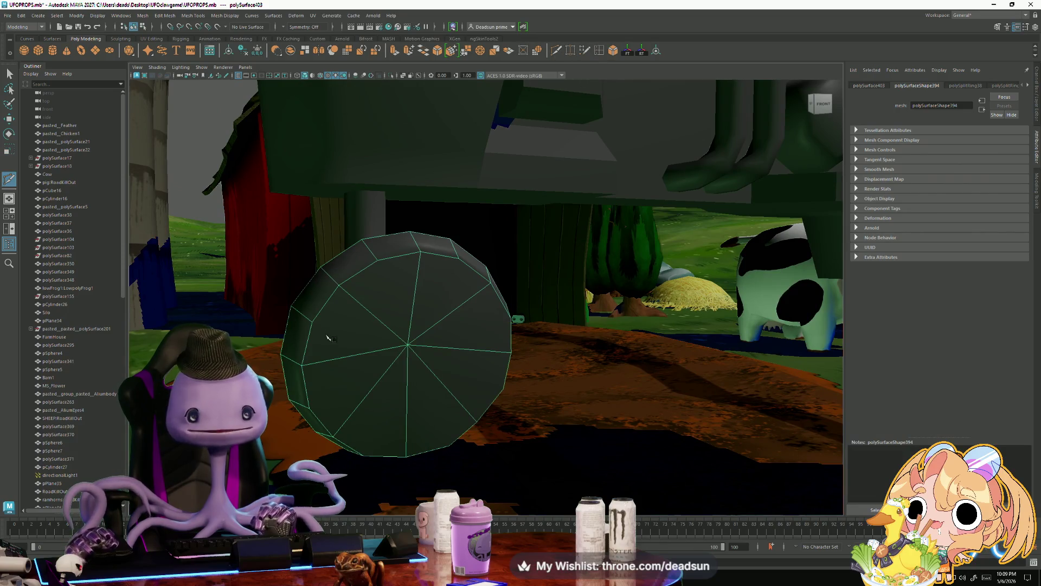
pyautogui.click(408, 344)
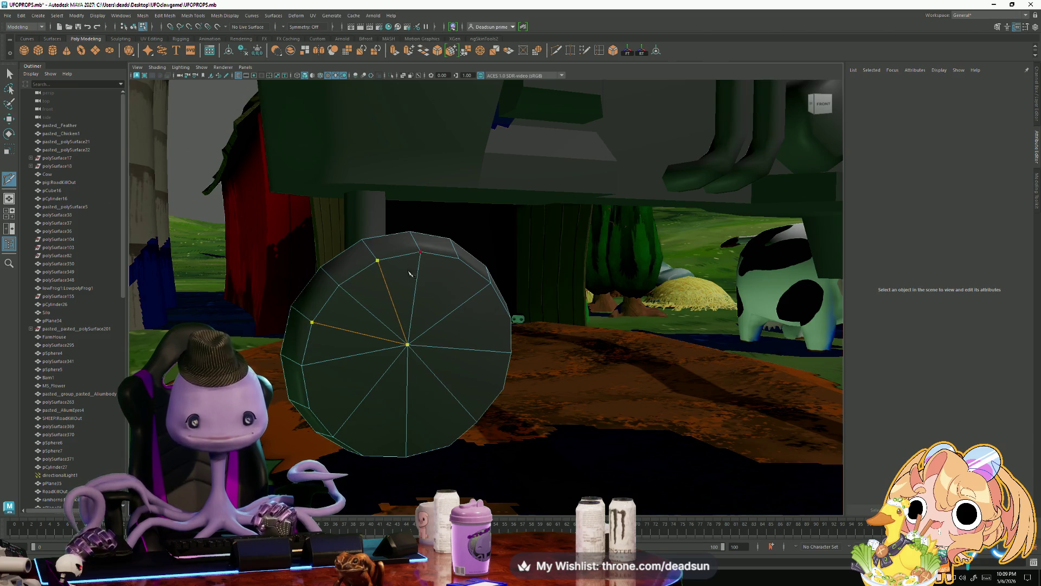
pyautogui.press('Return')
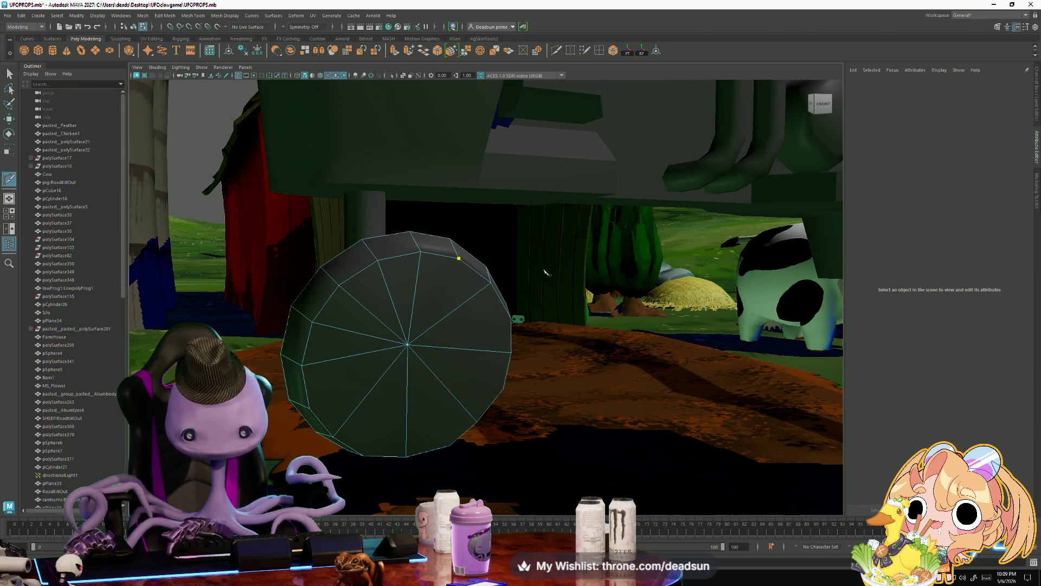
pyautogui.click(407, 344)
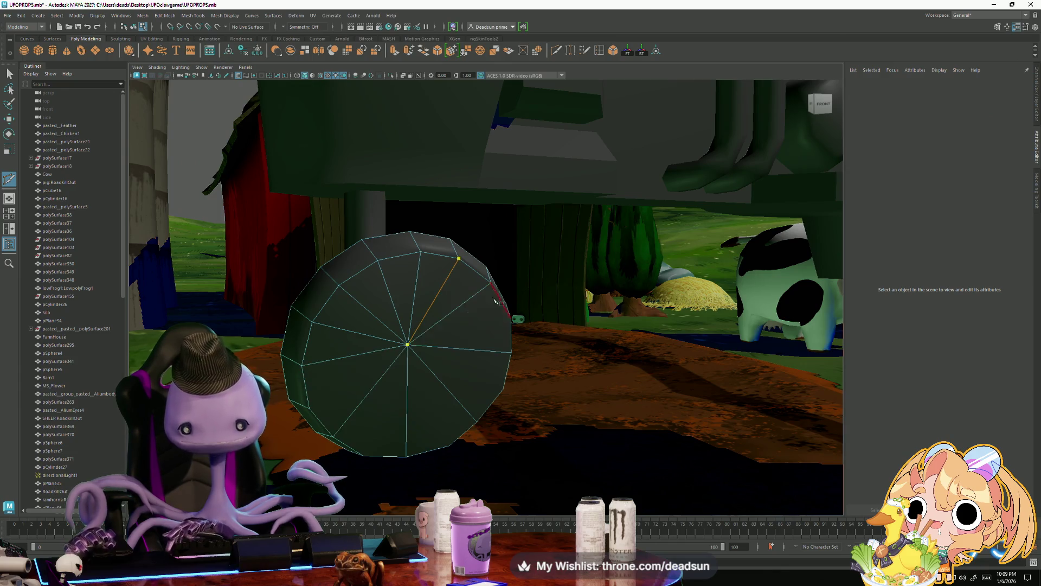
pyautogui.press('Return')
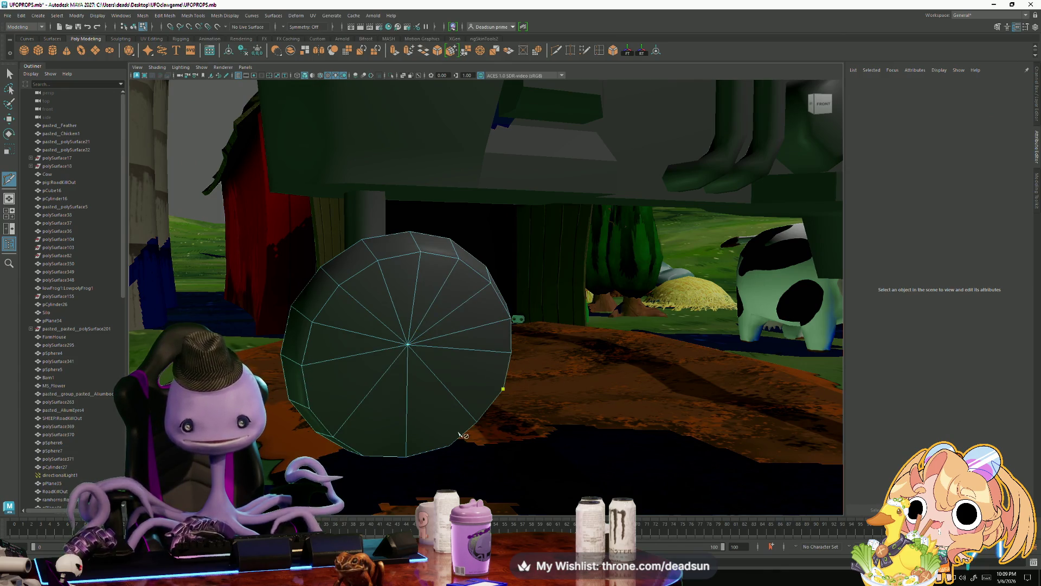
pyautogui.click(407, 344)
pyautogui.press('Return')
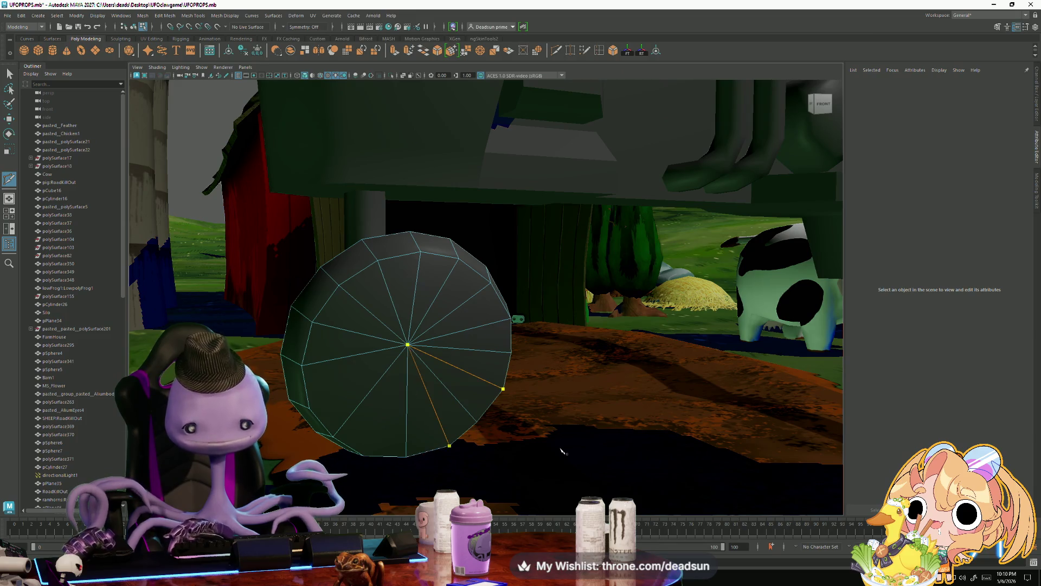
pyautogui.click(407, 345)
pyautogui.press('Return')
# - Cut several new edges across the wheel's back face
pyautogui.keyDown('alt'); pyautogui.moveTo(300, 453); pyautogui.dragTo(456, 442); pyautogui.keyUp('alt')
pyautogui.scroll(2, 476, 419)
pyautogui.click(488, 292)
pyautogui.click(441, 391)
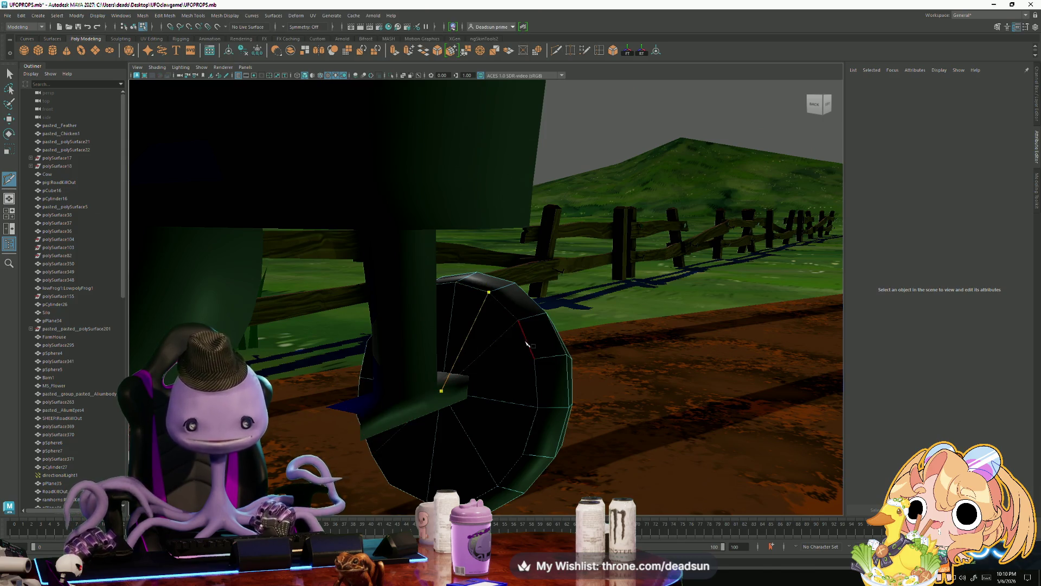
pyautogui.press('Return')
pyautogui.click(441, 390)
pyautogui.press('Return')
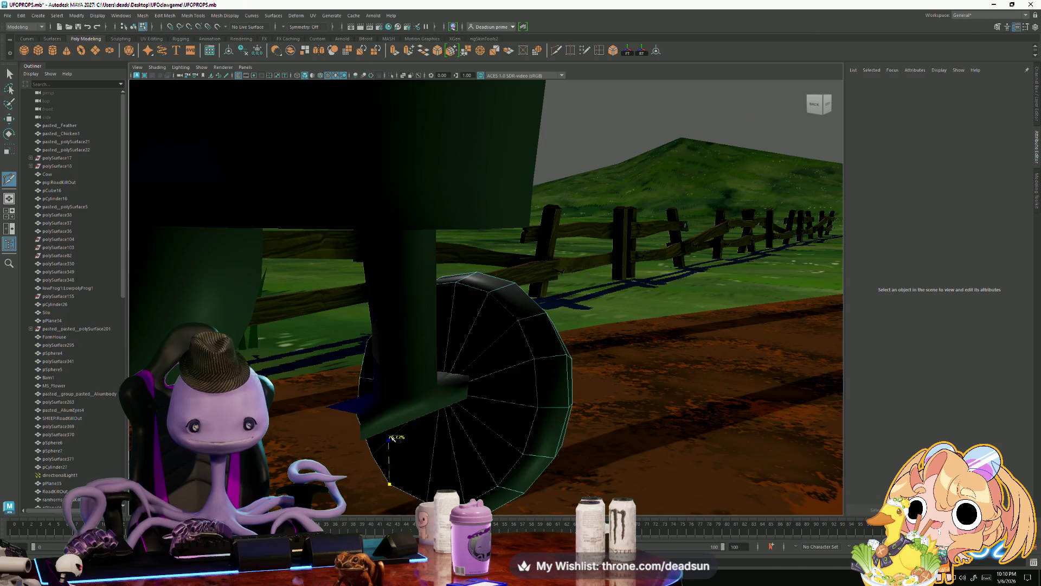
pyautogui.click(441, 390)
pyautogui.click(357, 415)
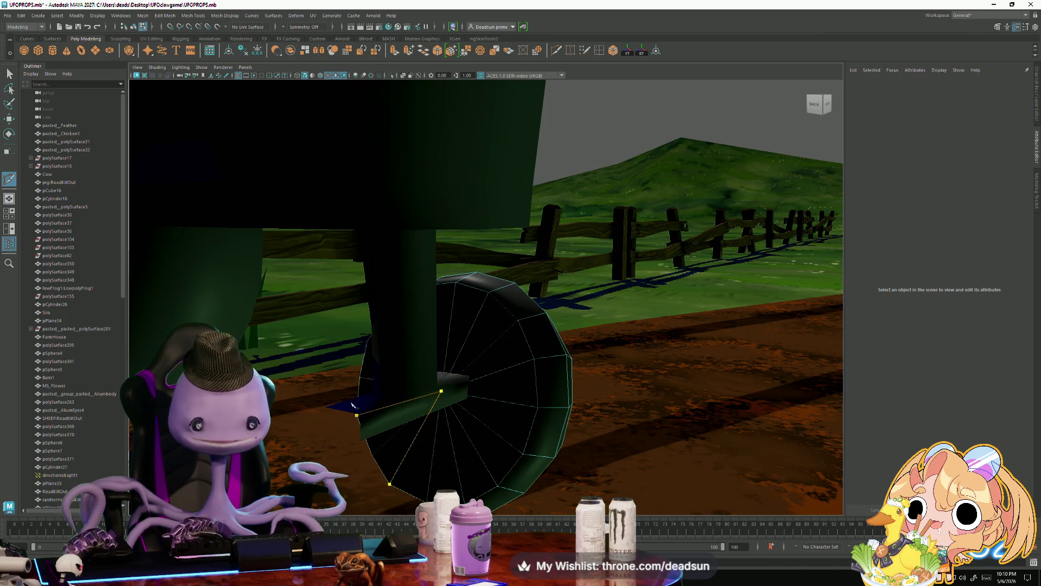
pyautogui.press('Return')
# - Cut the final top-rim edges to the centre vertex, then return to the Select tool
pyautogui.keyDown('alt'); pyautogui.moveTo(399, 332); pyautogui.dragTo(481, 343); pyautogui.keyUp('alt')
pyautogui.click(540, 383)
pyautogui.click(497, 282)
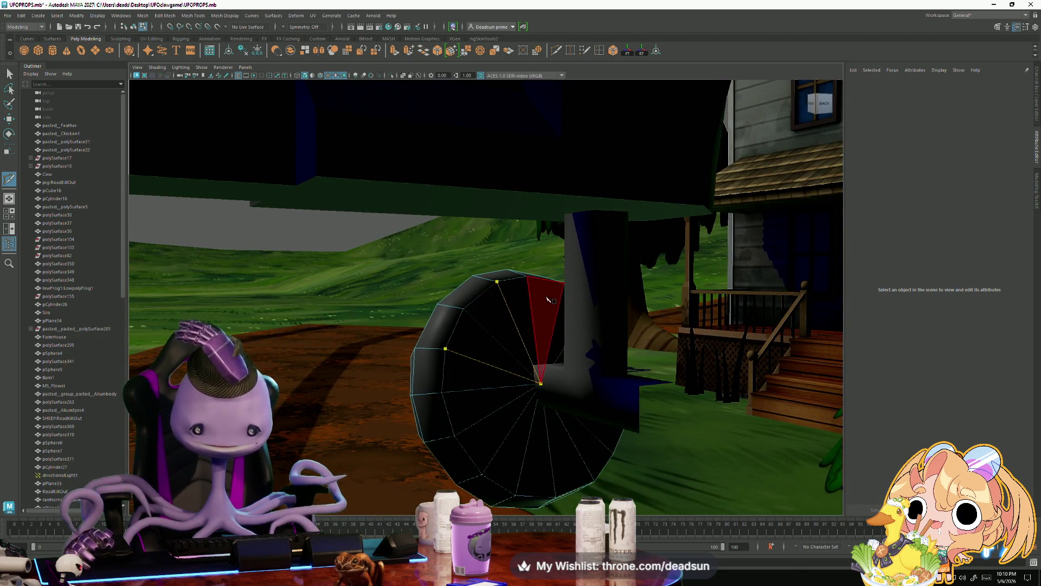
pyautogui.press('Return')
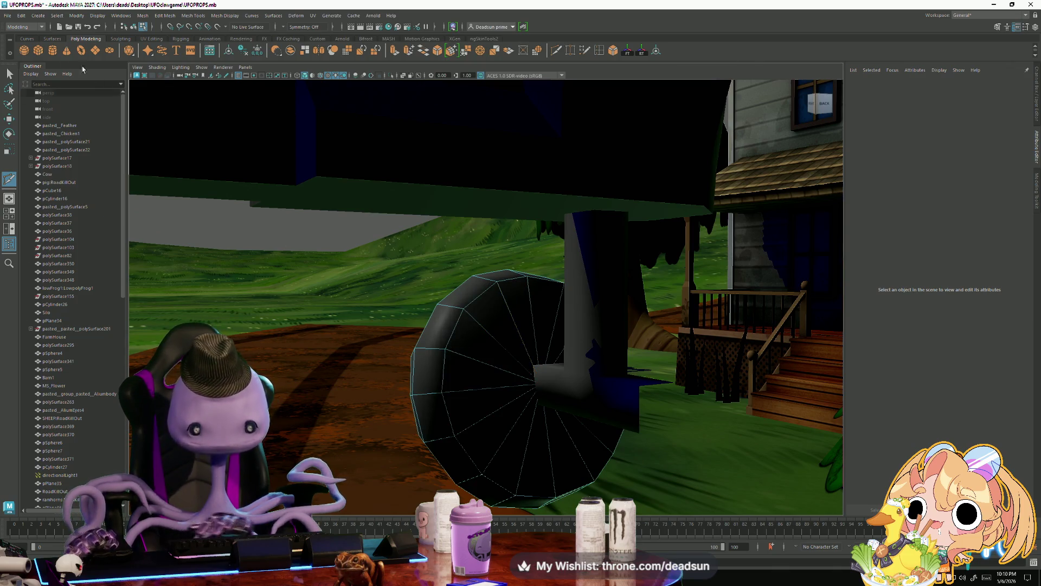
pyautogui.click(10, 73)
pyautogui.moveTo(521, 318)
pyautogui.keyDown('alt'); pyautogui.mouseDown()
pyautogui.moveTo(311, 330)
pyautogui.moveTo(399, 329)
pyautogui.mouseUp(); pyautogui.keyUp('alt')
pyautogui.moveTo(442, 325); pyautogui.dragTo(461, 369, button='right')
pyautogui.moveTo(461, 368)
pyautogui.keyDown('alt'); pyautogui.mouseDown()
pyautogui.moveTo(558, 239)
pyautogui.moveTo(352, 335)
pyautogui.moveTo(490, 342)
pyautogui.moveTo(491, 360)
pyautogui.moveTo(331, 352)
pyautogui.moveTo(364, 365)
pyautogui.moveTo(453, 353)
pyautogui.moveTo(435, 372)
pyautogui.moveTo(477, 407)
pyautogui.mouseUp(); pyautogui.keyUp('alt')
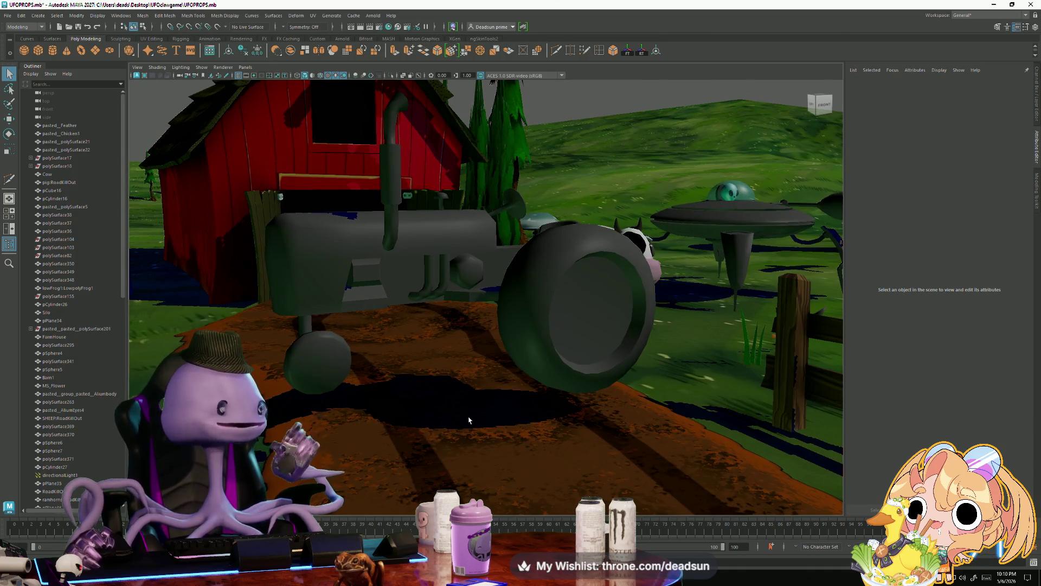
# - Combine the front wheel, body, engine block, rear wheel and exhaust pipe into one mesh
pyautogui.click(301, 368)
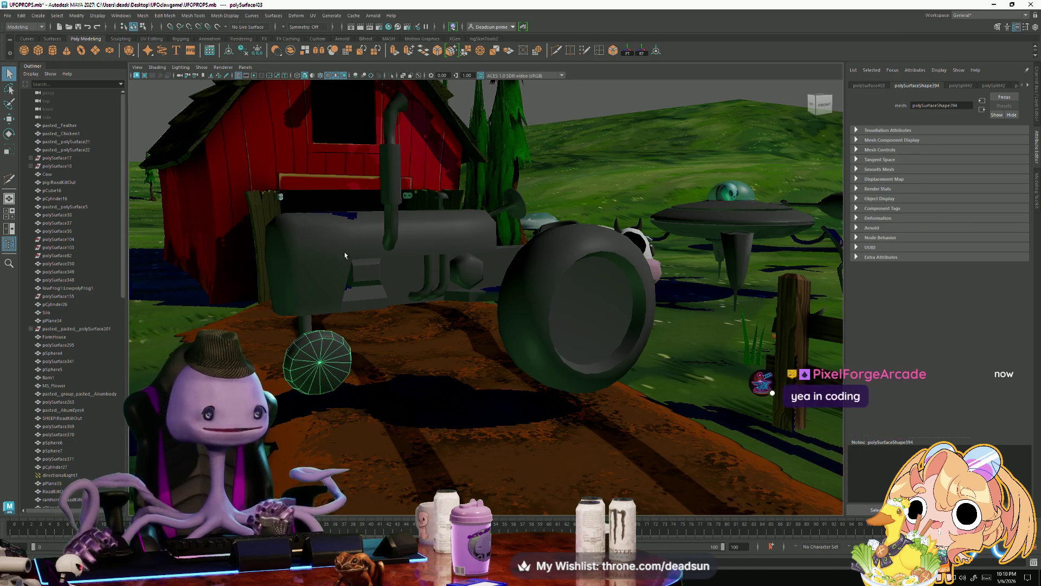
pyautogui.moveTo(317, 383)
pyautogui.keyDown('alt'); pyautogui.mouseDown()
pyautogui.moveTo(377, 368)
pyautogui.moveTo(340, 362)
pyautogui.mouseUp(); pyautogui.keyUp('alt')
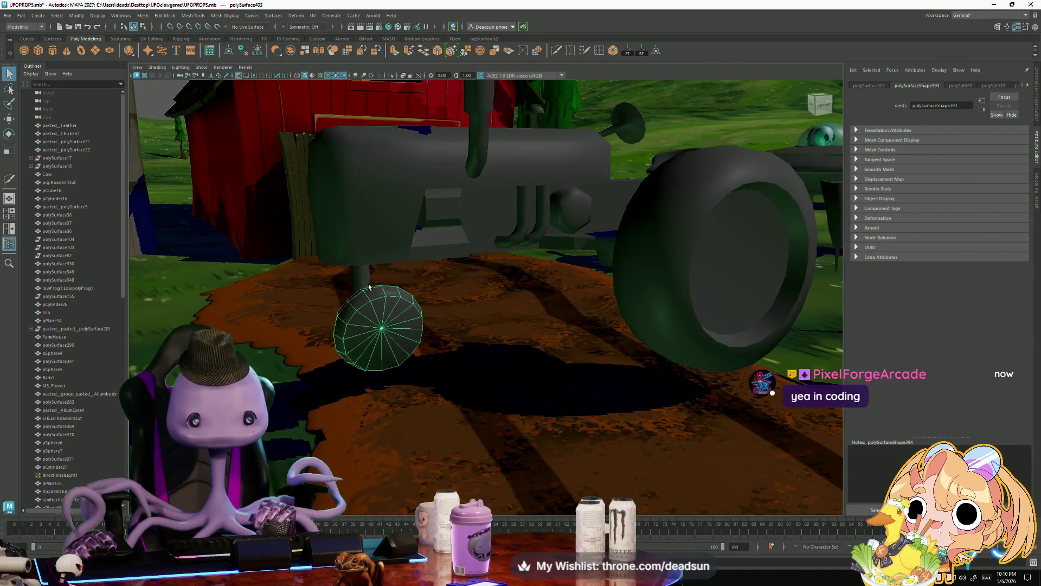
pyautogui.click(366, 247)
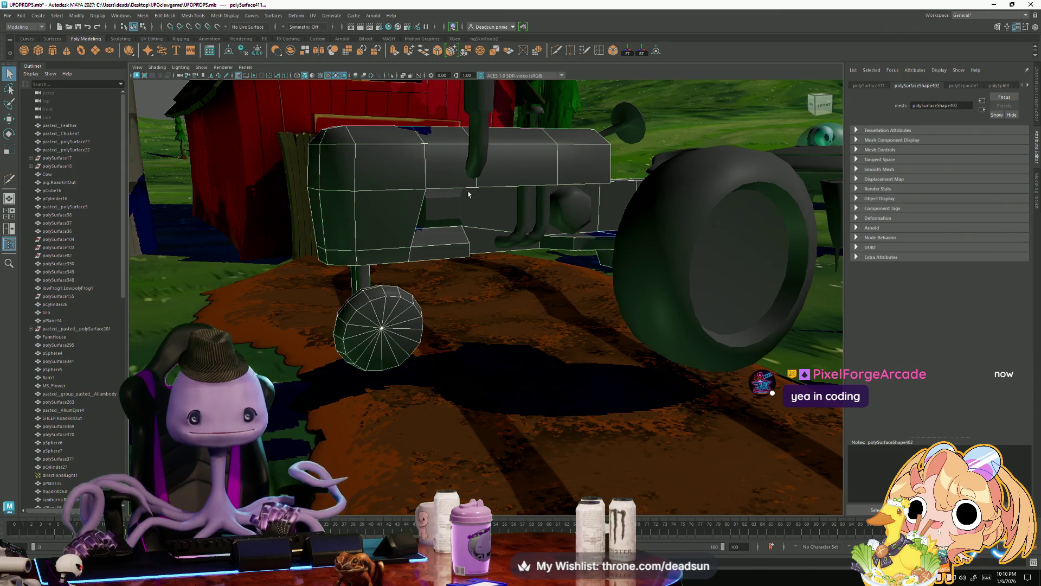
pyautogui.keyDown('shift'); pyautogui.click(515, 221); pyautogui.keyUp('shift')
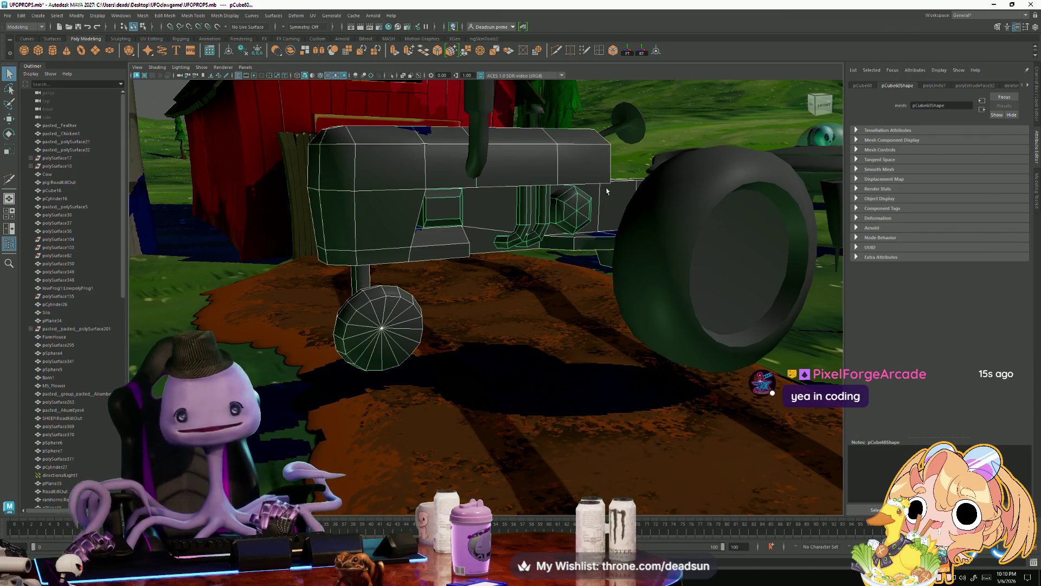
pyautogui.keyDown('alt'); pyautogui.moveTo(618, 207); pyautogui.dragTo(596, 173); pyautogui.keyUp('alt')
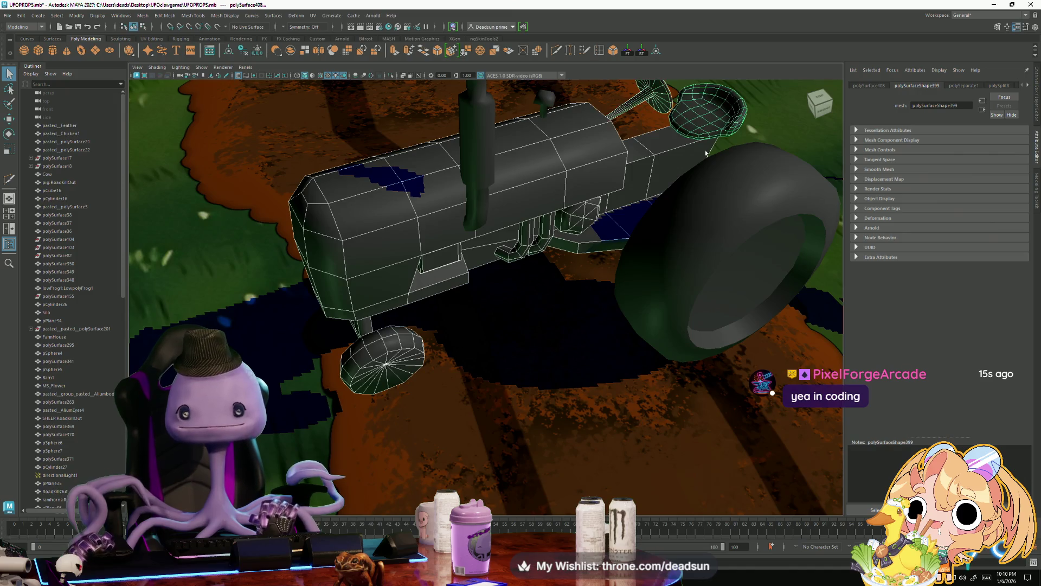
pyautogui.moveTo(770, 81); pyautogui.dragTo(574, 142)
pyautogui.click(546, 105)
pyautogui.moveTo(546, 104)
pyautogui.keyDown('alt'); pyautogui.mouseDown()
pyautogui.moveTo(443, 333)
pyautogui.moveTo(466, 304)
pyautogui.moveTo(444, 326)
pyautogui.moveTo(421, 313)
pyautogui.moveTo(455, 303)
pyautogui.moveTo(445, 282)
pyautogui.moveTo(412, 303)
pyautogui.moveTo(428, 318)
pyautogui.moveTo(422, 307)
pyautogui.mouseUp(); pyautogui.keyUp('alt')
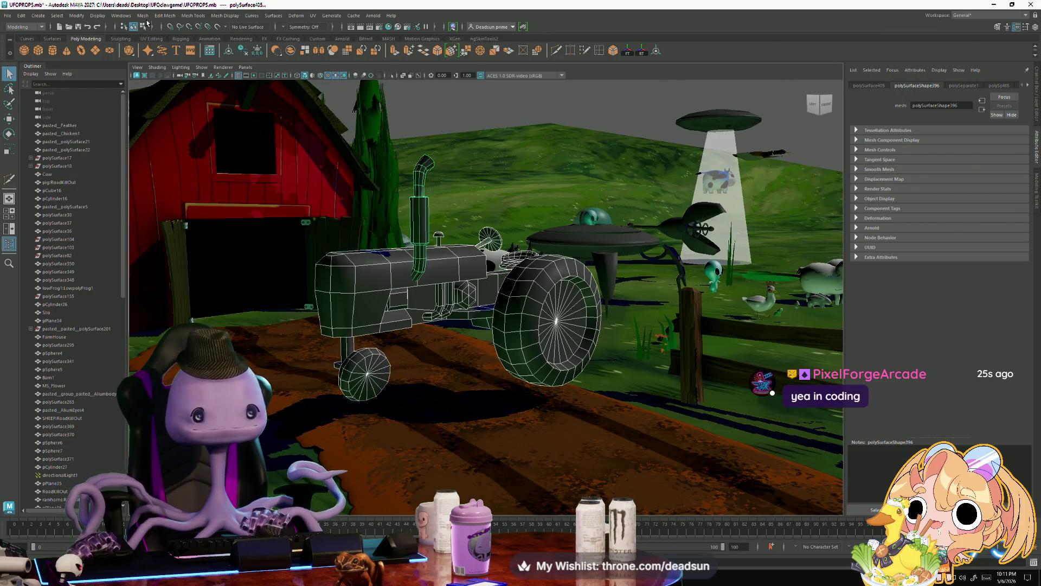
pyautogui.click(142, 16)
pyautogui.click(159, 47)
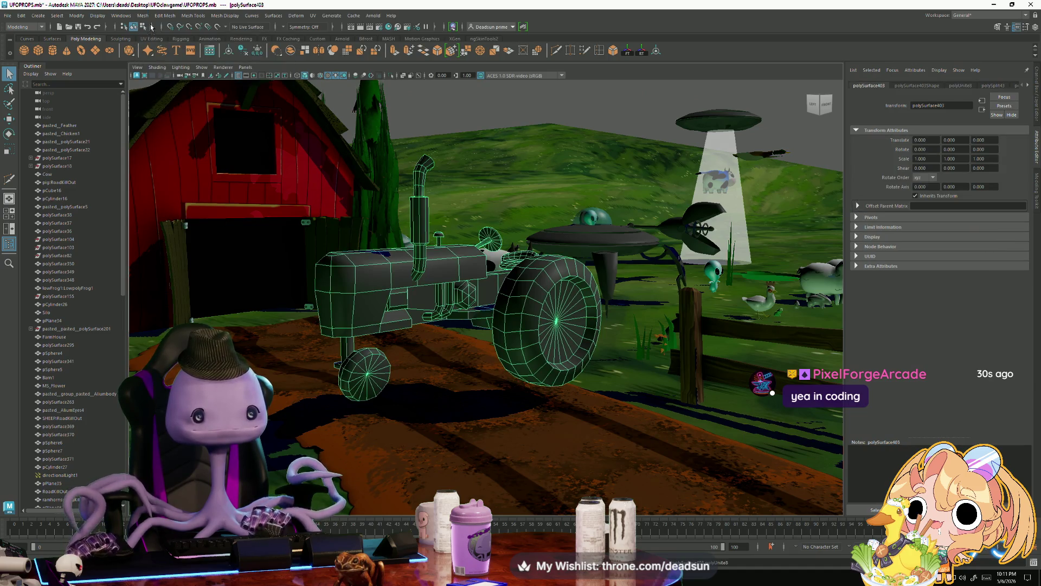
# - Check the tractor's layout in the UV Editor, minimize it, and switch to Substance 3D Painter
pyautogui.click(313, 15)
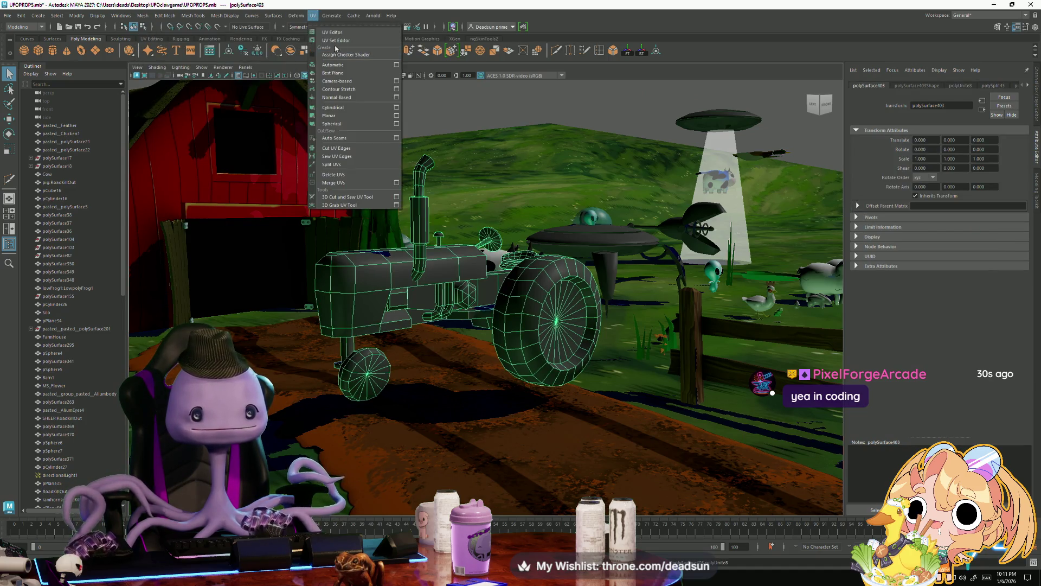
pyautogui.click(345, 35)
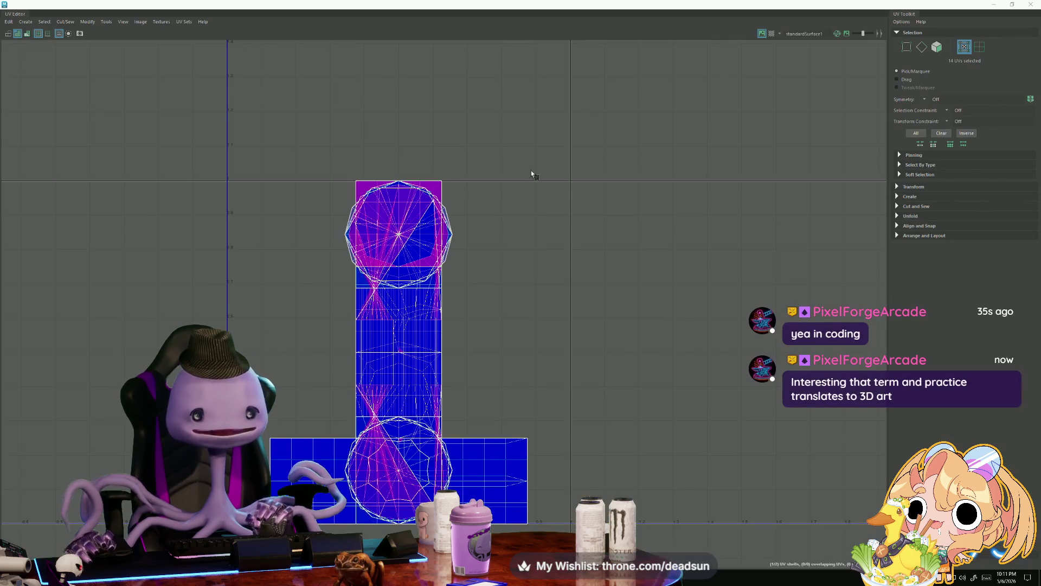
pyautogui.click(999, 3)
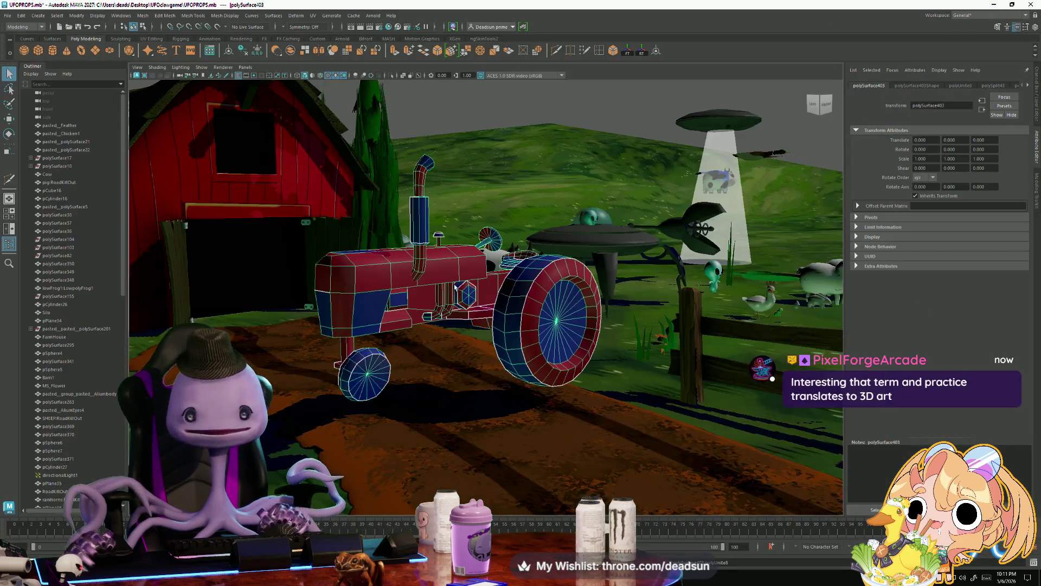
pyautogui.hotkey('alt', 'Tab')
pyautogui.click(727, 195)
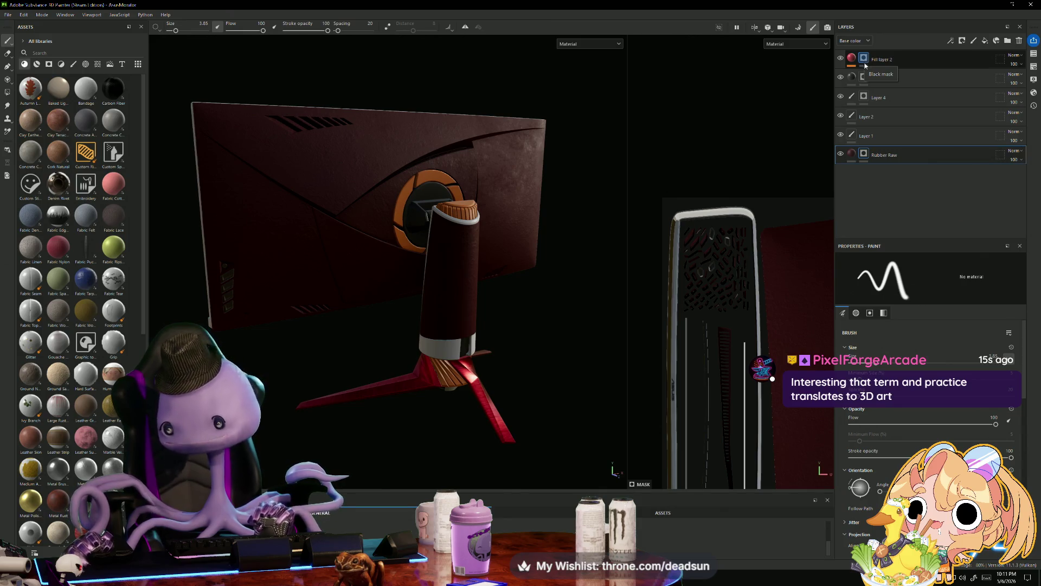
# - Select Fill layer 1's mask and zoom in and out on the monitor stand
pyautogui.click(866, 79)
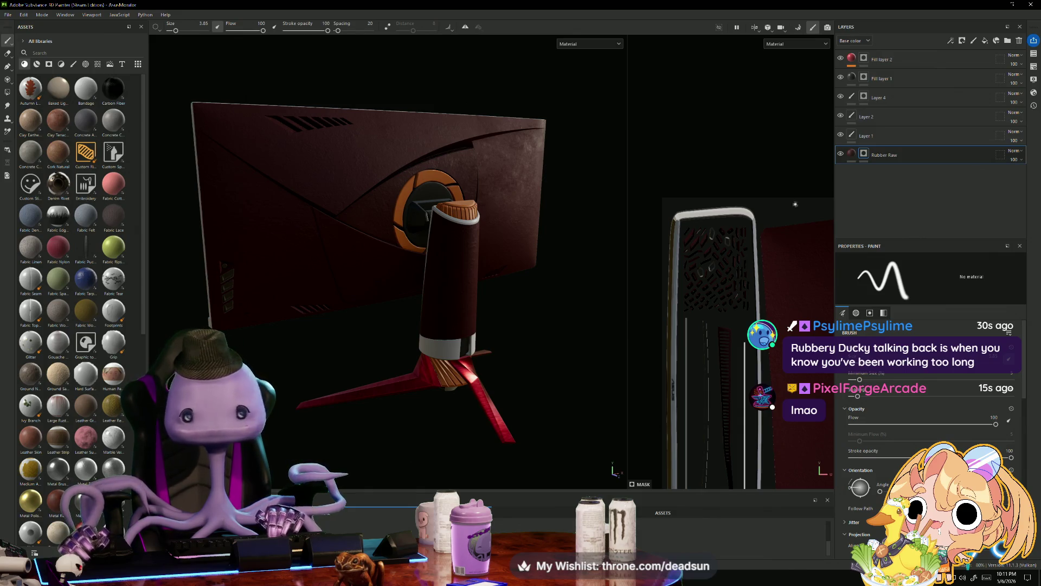
pyautogui.scroll(2, 537, 293)
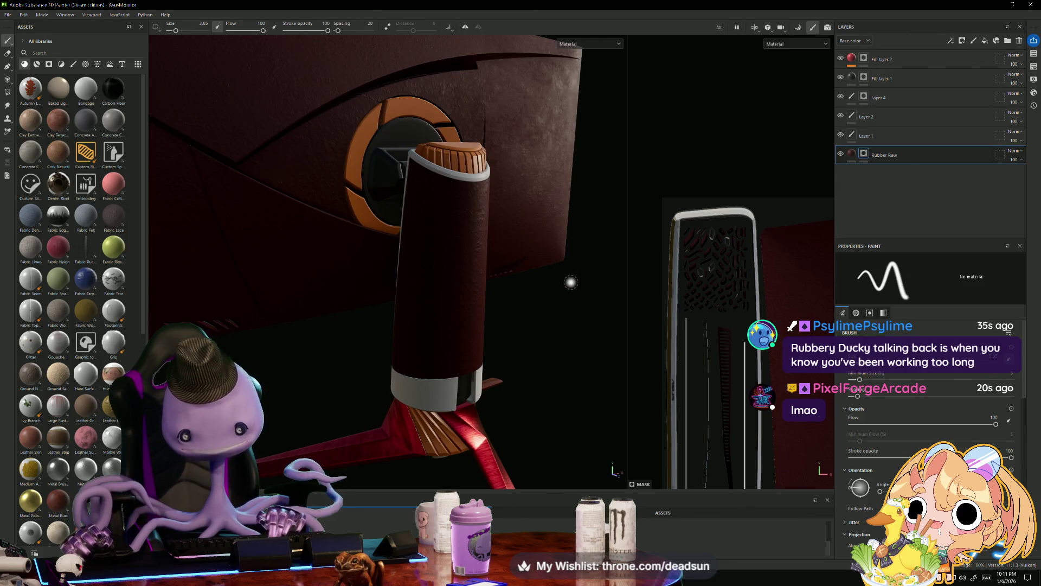
pyautogui.scroll(-1, 570, 287)
pyautogui.scroll(2, 575, 302)
pyautogui.scroll(1, 576, 305)
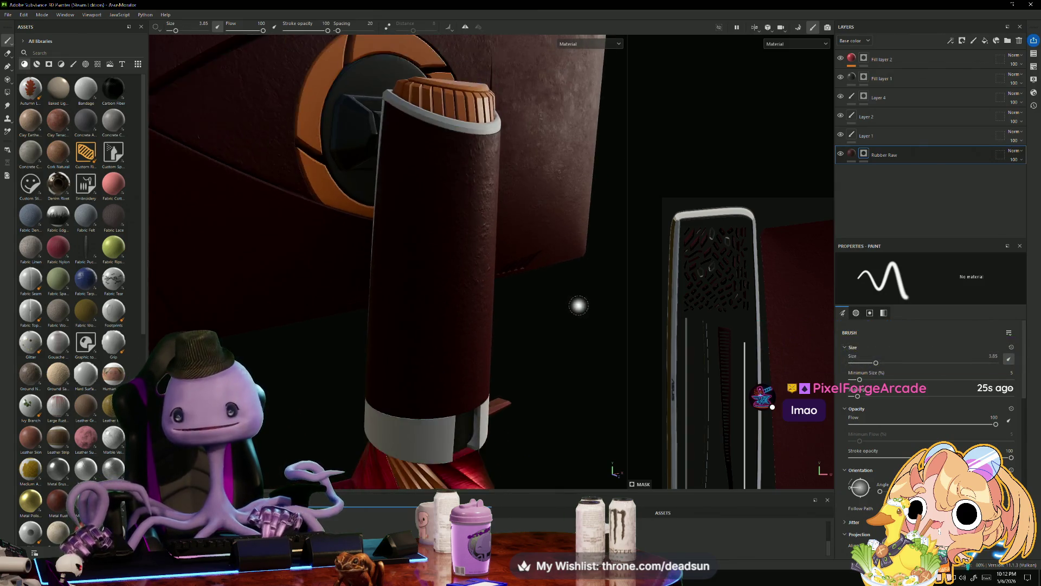
pyautogui.scroll(-2, 578, 303)
pyautogui.scroll(-1, 550, 382)
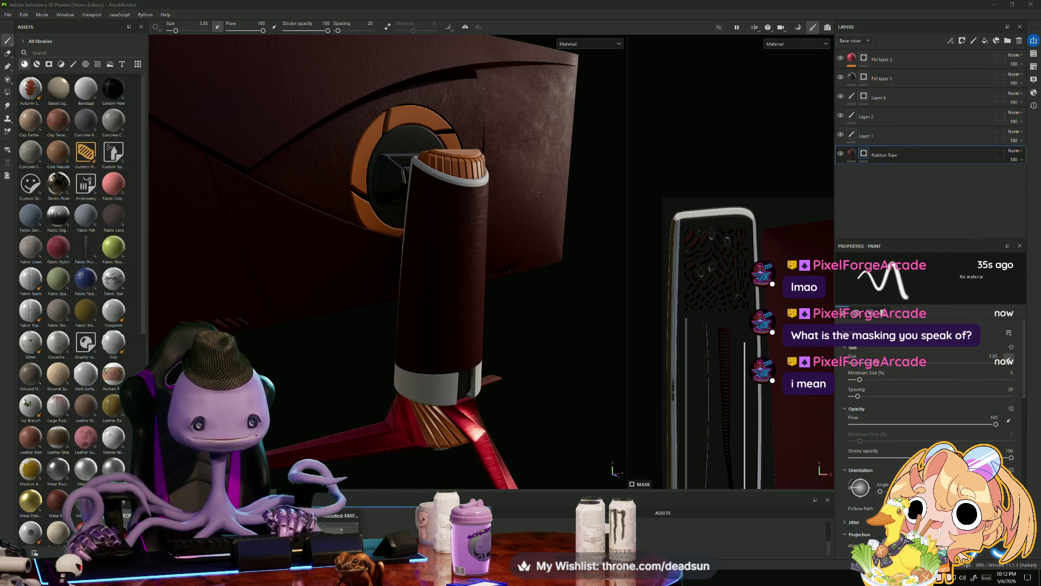
# - Return to Maya and pan the top view across the farm ground
pyautogui.hotkey('alt', 'Tab')
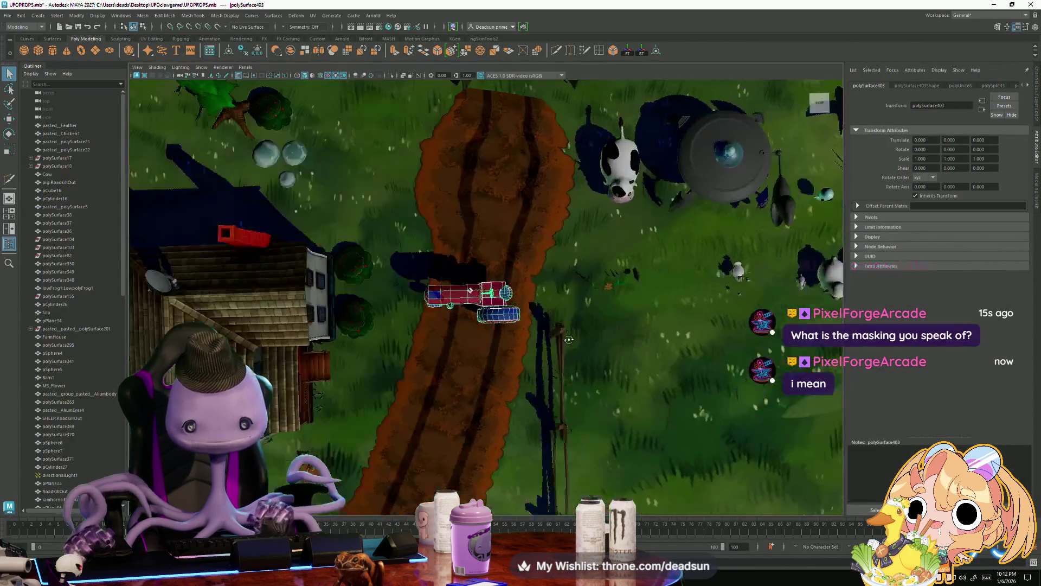
pyautogui.scroll(-3, 569, 339)
pyautogui.moveTo(568, 339)
pyautogui.keyDown('alt'); pyautogui.mouseDown(button='middle')
pyautogui.moveTo(520, 309)
pyautogui.moveTo(380, 275)
pyautogui.moveTo(423, 332)
pyautogui.moveTo(434, 323)
pyautogui.moveTo(412, 288)
pyautogui.moveTo(401, 307)
pyautogui.moveTo(477, 378)
pyautogui.moveTo(460, 377)
pyautogui.moveTo(445, 460)
pyautogui.moveTo(419, 377)
pyautogui.moveTo(431, 388)
pyautogui.mouseUp(button='middle'); pyautogui.keyUp('alt')
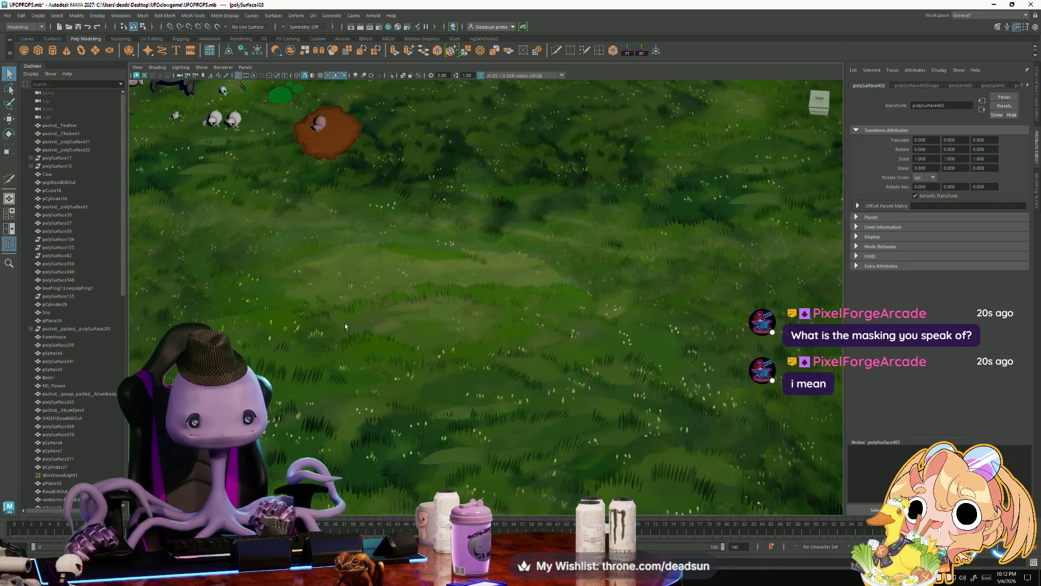
# - Pan and zoom the top view across the grass field and mud patch
pyautogui.keyDown('alt'); pyautogui.moveTo(431, 389); pyautogui.dragTo(366, 381); pyautogui.keyUp('alt')
pyautogui.moveTo(366, 382)
pyautogui.keyDown('alt'); pyautogui.mouseDown(button='middle')
pyautogui.moveTo(334, 372)
pyautogui.moveTo(335, 334)
pyautogui.mouseUp(button='middle'); pyautogui.keyUp('alt')
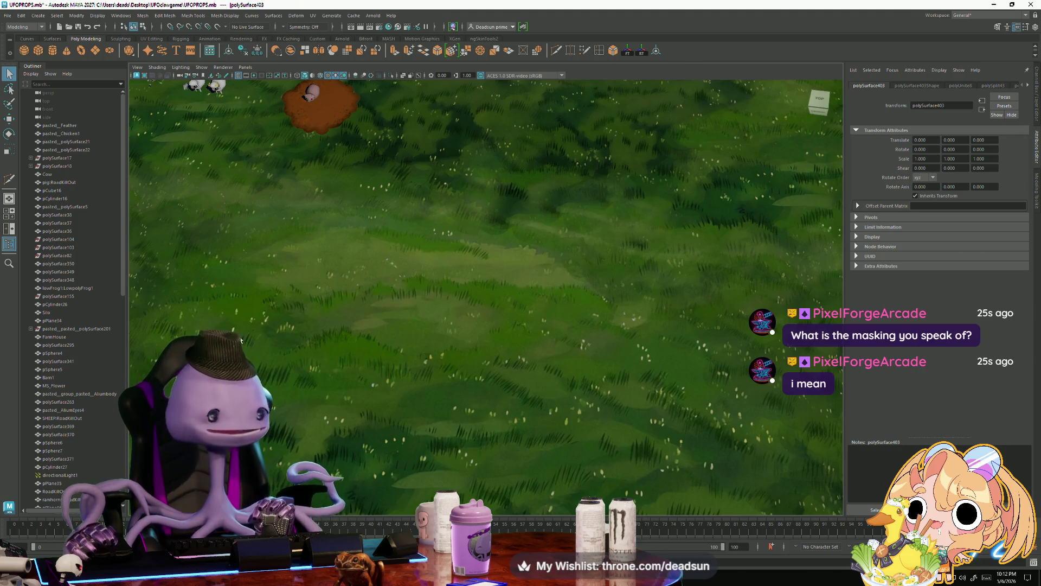
pyautogui.keyDown('alt'); pyautogui.moveTo(314, 379); pyautogui.dragTo(353, 314); pyautogui.keyUp('alt')
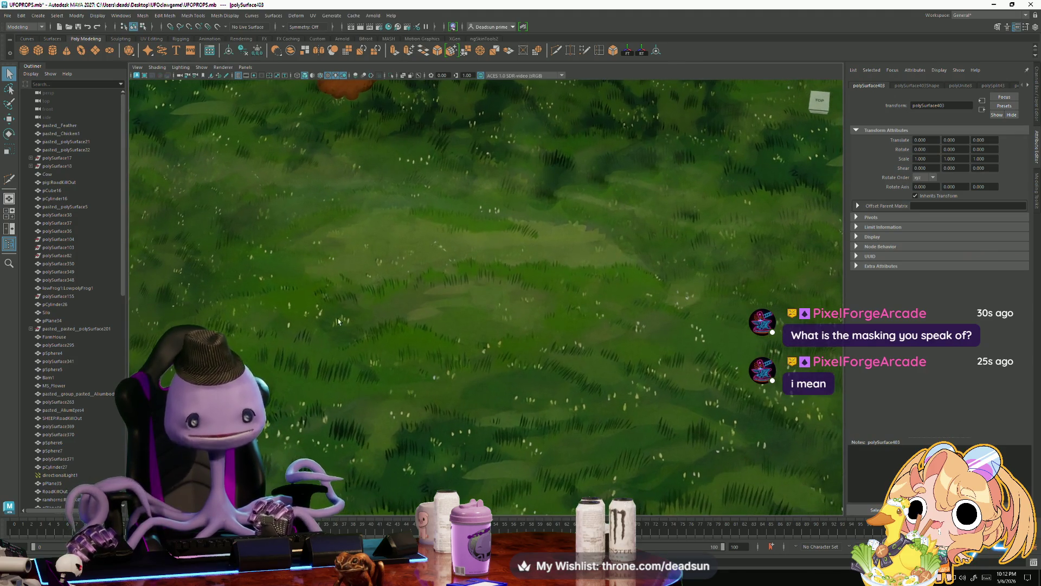
pyautogui.scroll(5, 475, 185)
pyautogui.scroll(3, 353, 294)
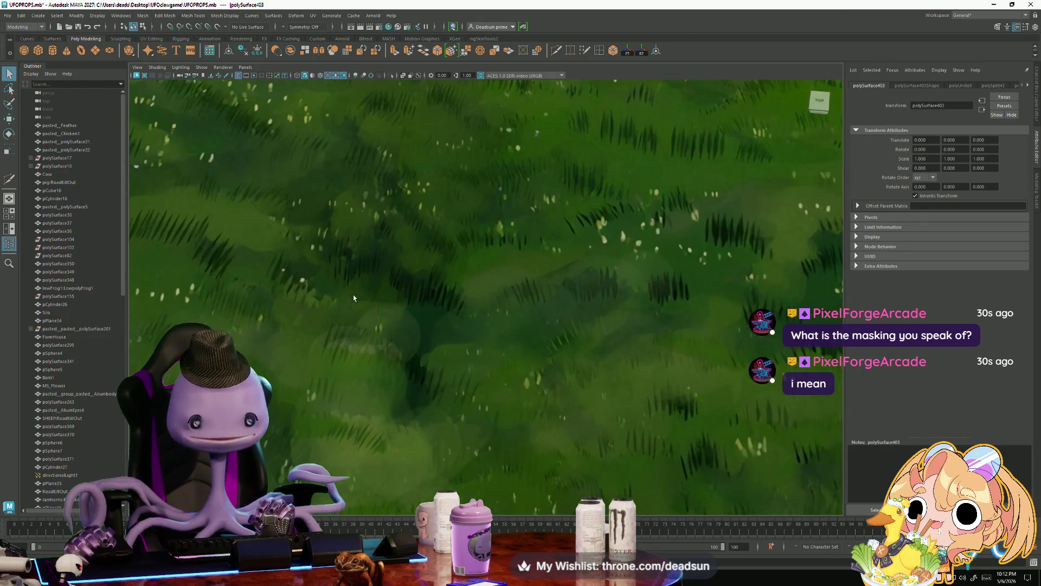
pyautogui.keyDown('alt'); pyautogui.moveTo(368, 280); pyautogui.dragTo(349, 286, button='middle'); pyautogui.keyUp('alt')
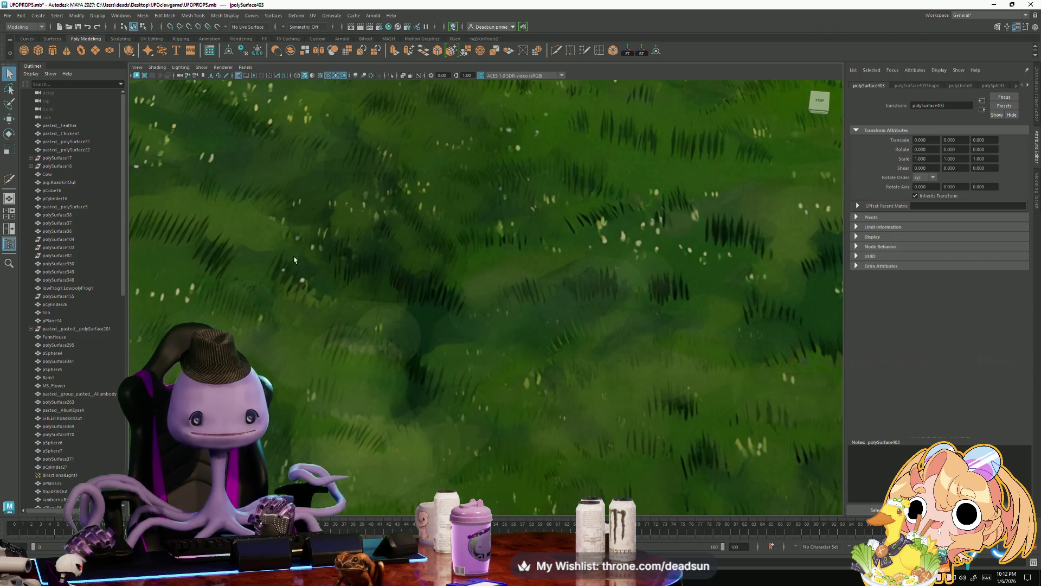
pyautogui.keyDown('alt'); pyautogui.moveTo(487, 283); pyautogui.dragTo(399, 330, button='middle'); pyautogui.keyUp('alt')
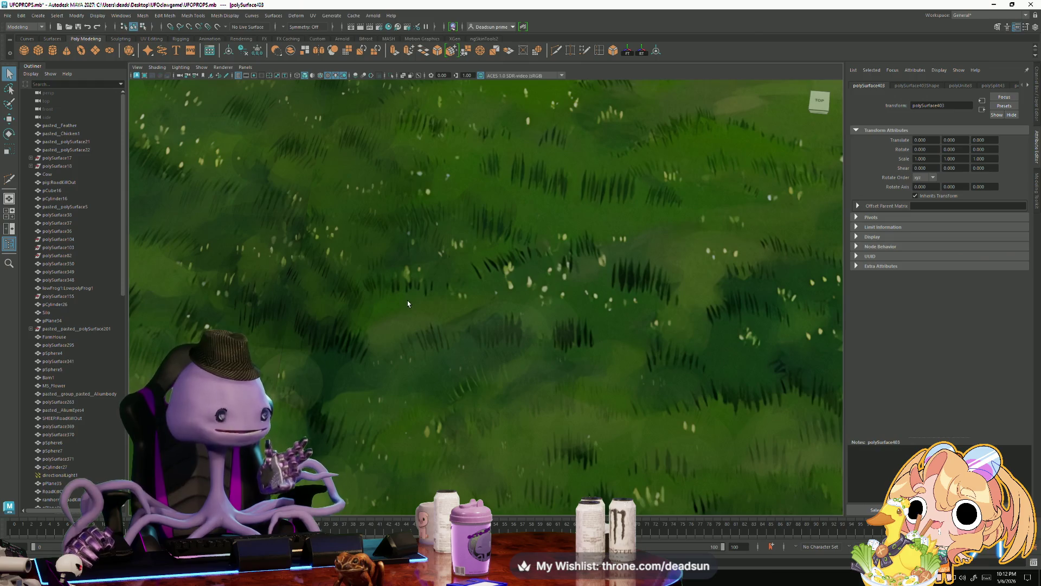
pyautogui.scroll(-5, 401, 314)
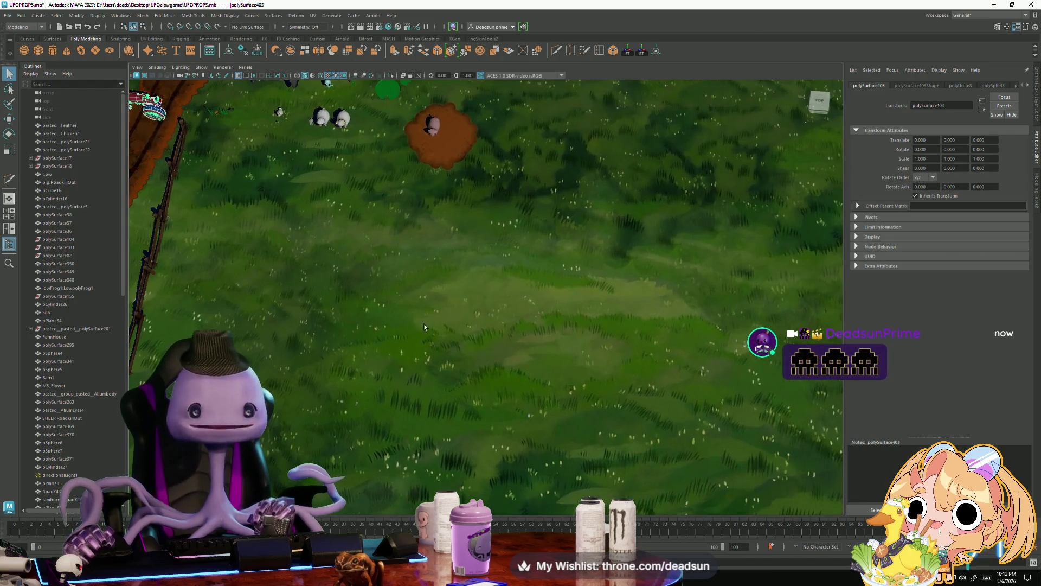
pyautogui.scroll(-3, 460, 332)
# - Frame the selected tractor beside the barn and orbit to a low angled view
pyautogui.moveTo(400, 326)
pyautogui.keyDown('alt'); pyautogui.mouseDown()
pyautogui.moveTo(399, 289)
pyautogui.moveTo(483, 335)
pyautogui.mouseUp(); pyautogui.keyUp('alt')
pyautogui.scroll(3, 404, 337)
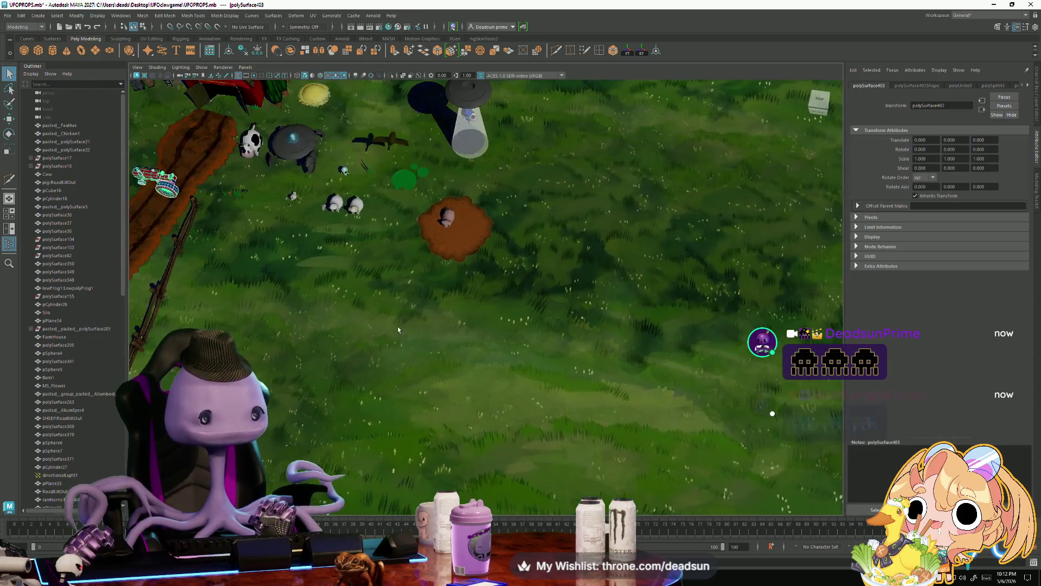
pyautogui.keyDown('alt'); pyautogui.moveTo(398, 326); pyautogui.dragTo(429, 375, button='middle'); pyautogui.keyUp('alt')
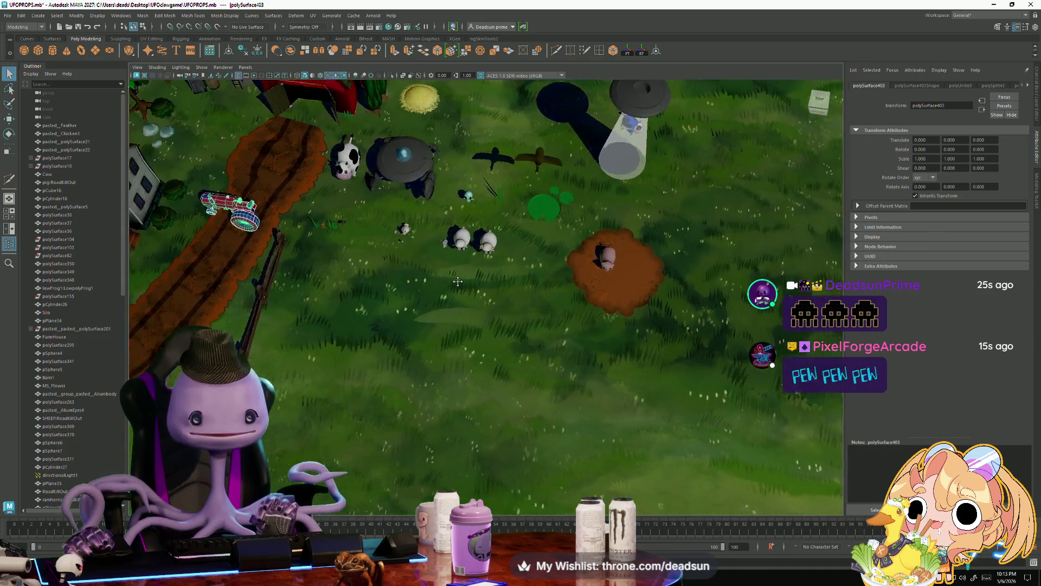
pyautogui.press('f')
pyautogui.keyDown('alt'); pyautogui.moveTo(419, 292); pyautogui.dragTo(457, 255); pyautogui.keyUp('alt')
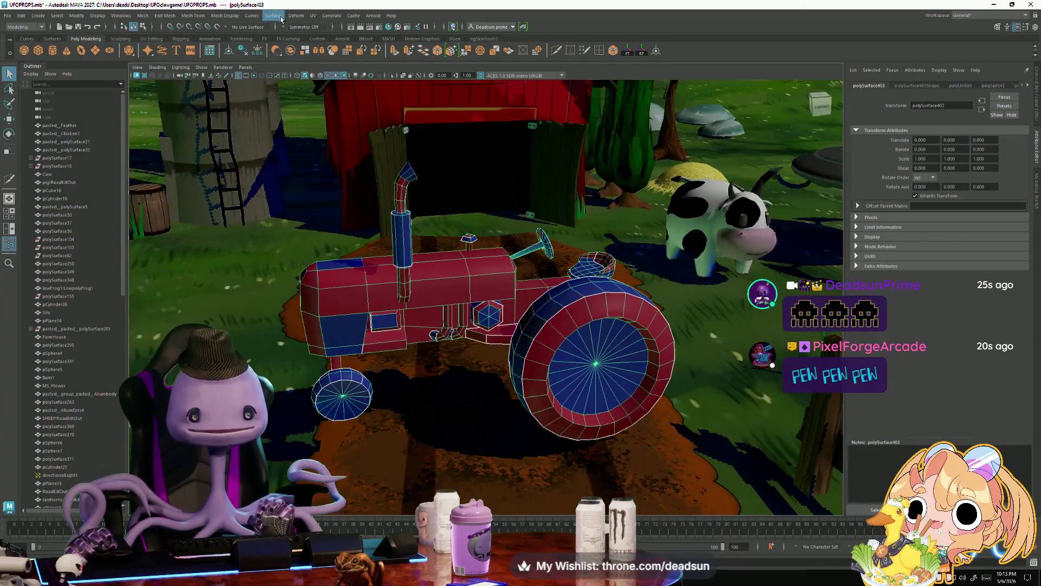
# - In the UV Editor, auto-unwrap the tractor into packed UV shells and switch to UV edge selection
pyautogui.click(315, 16)
pyautogui.click(331, 33)
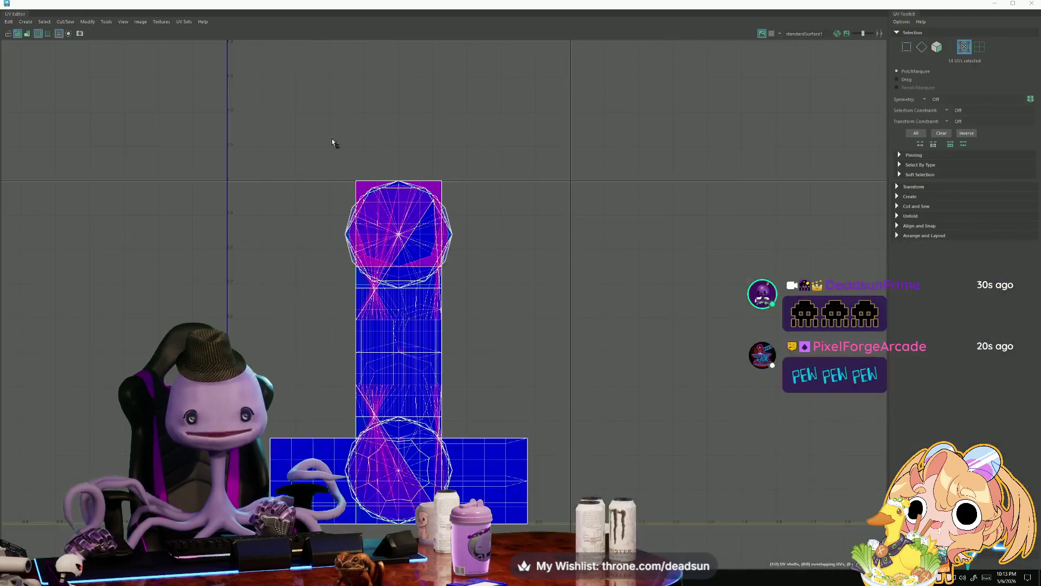
pyautogui.click(111, 21)
pyautogui.moveTo(41, 24)
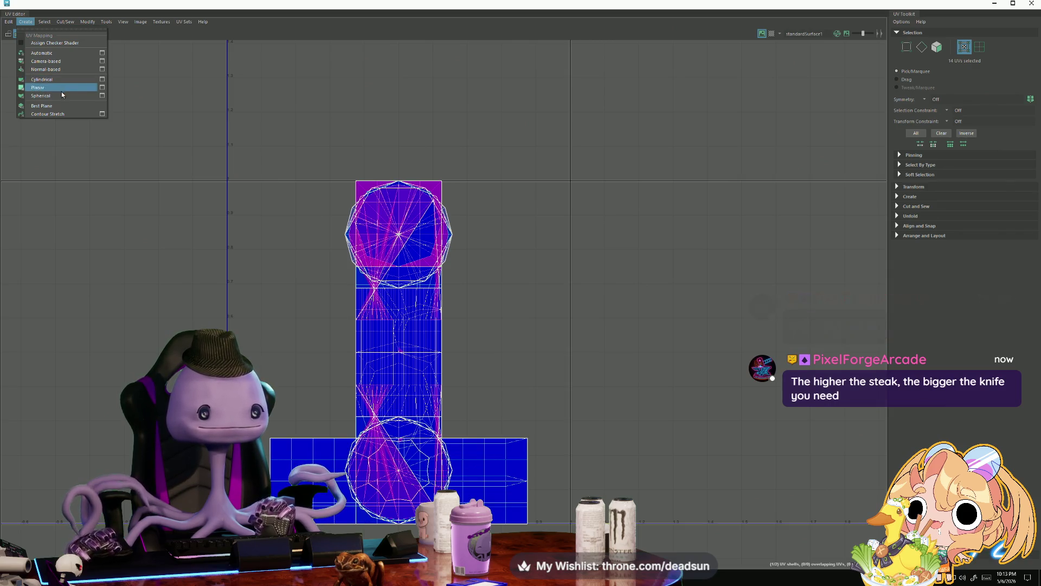
pyautogui.click(69, 54)
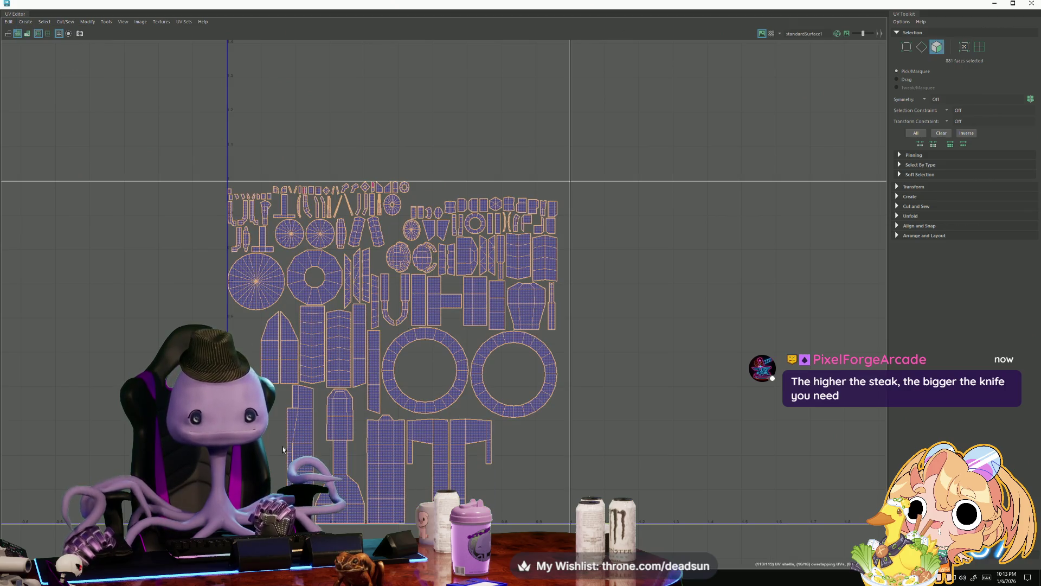
pyautogui.scroll(3, 293, 445)
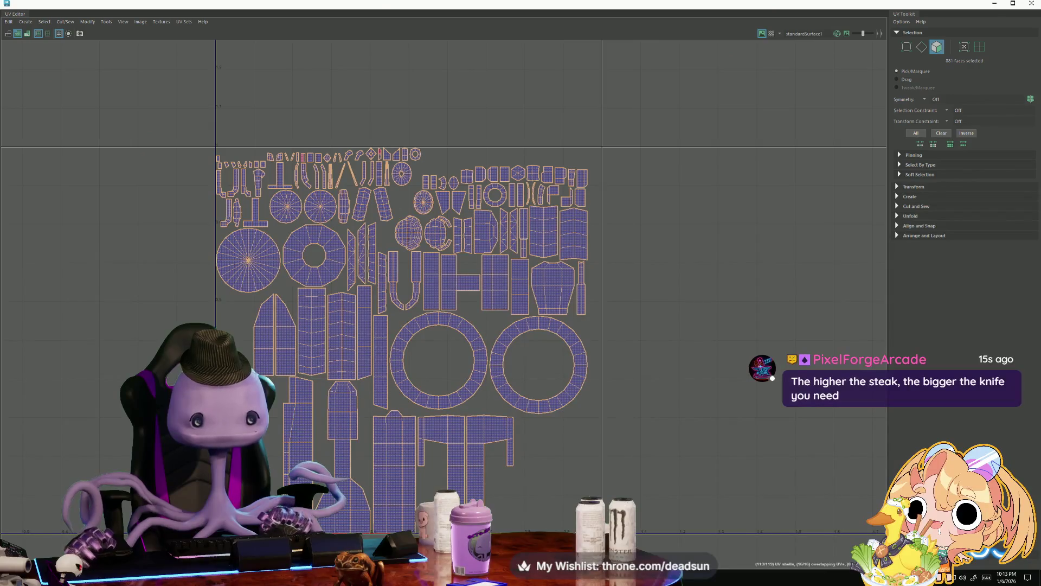
pyautogui.press('F10')
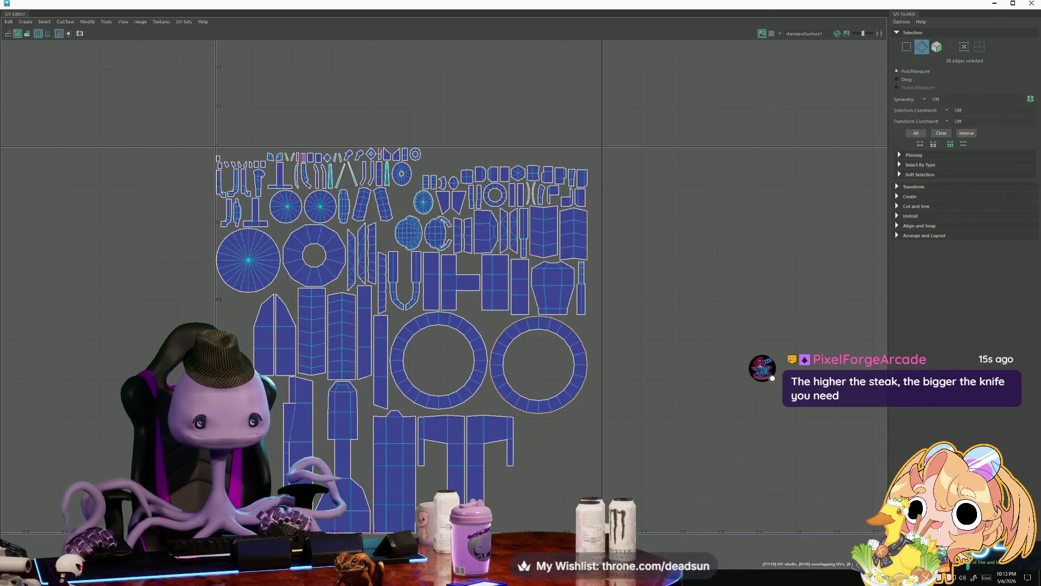
# - Close the UV Editor and select an edge on the tractor hood in edge mode
pyautogui.hotkey('alt', 'Tab')
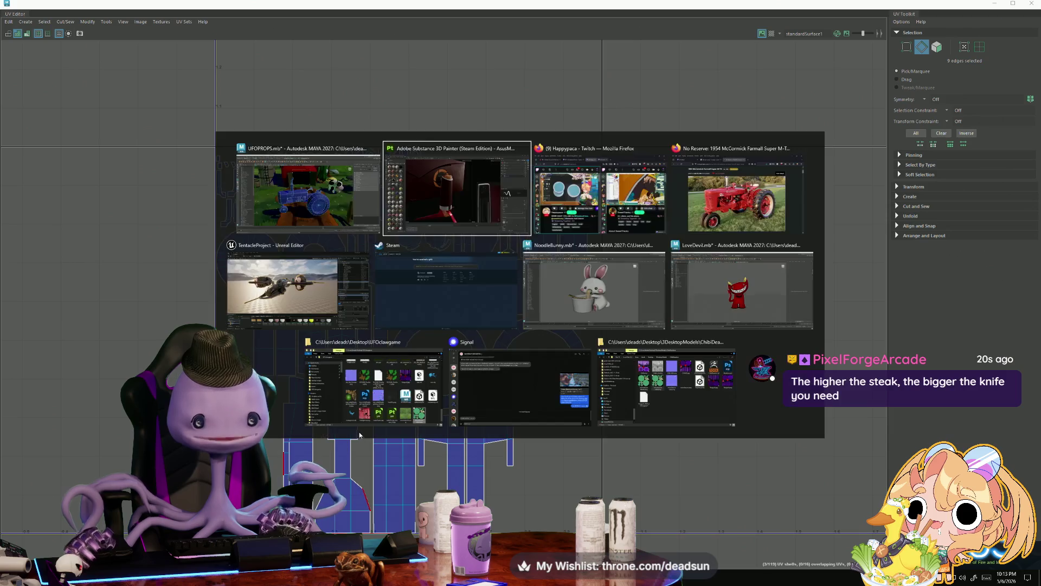
pyautogui.click(319, 209)
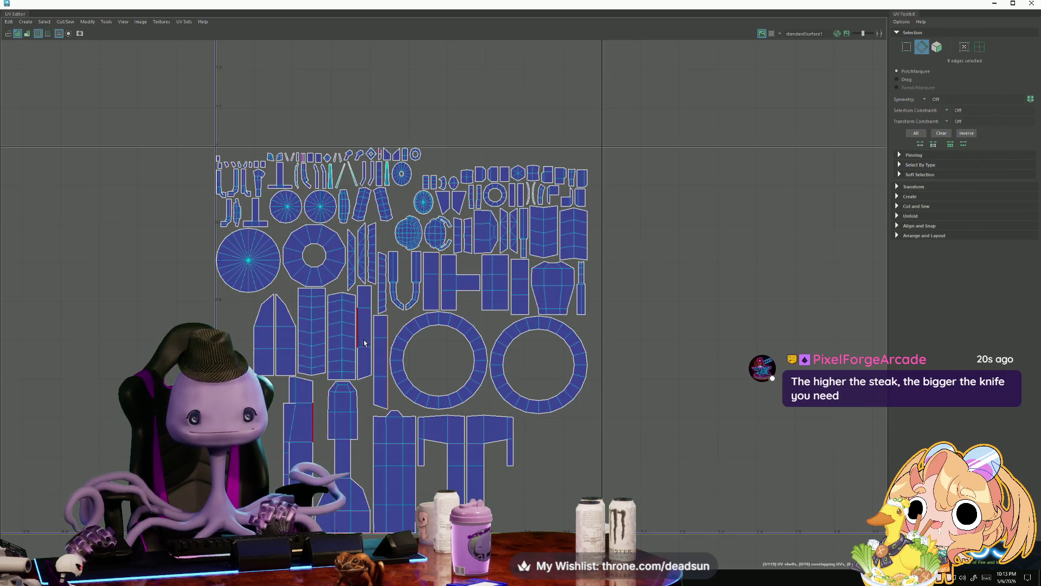
pyautogui.click(994, 3)
pyautogui.moveTo(678, 352)
pyautogui.keyDown('alt'); pyautogui.mouseDown()
pyautogui.moveTo(750, 403)
pyautogui.moveTo(389, 358)
pyautogui.moveTo(400, 413)
pyautogui.moveTo(429, 405)
pyautogui.moveTo(349, 297)
pyautogui.mouseUp(); pyautogui.keyUp('alt')
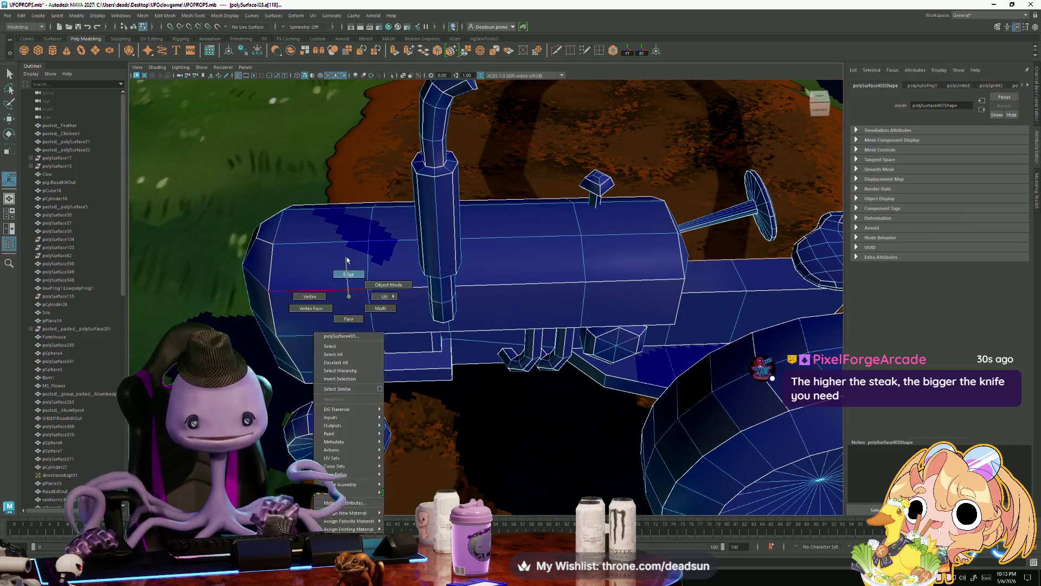
pyautogui.moveTo(347, 260); pyautogui.dragTo(348, 260, button='right')
pyautogui.moveTo(347, 261)
pyautogui.keyDown('alt'); pyautogui.mouseDown()
pyautogui.moveTo(370, 220)
pyautogui.moveTo(605, 265)
pyautogui.moveTo(546, 282)
pyautogui.moveTo(537, 322)
pyautogui.moveTo(665, 360)
pyautogui.moveTo(502, 404)
pyautogui.moveTo(479, 437)
pyautogui.mouseUp(); pyautogui.keyUp('alt')
pyautogui.click(369, 220)
# - Return to object selection and switch to the TentacleProject Unreal Editor
pyautogui.press('F8')
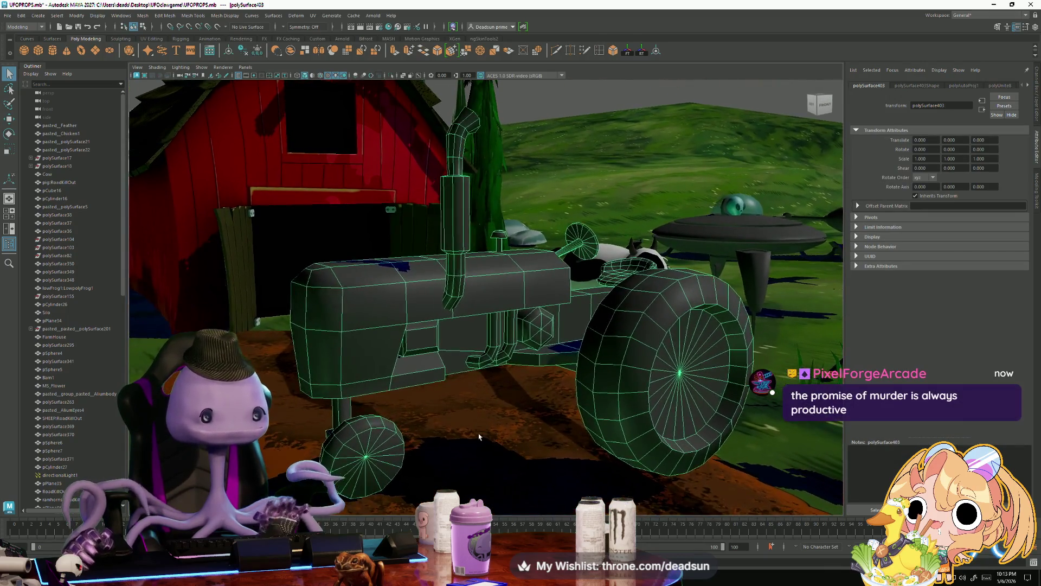
pyautogui.hotkey('alt', 'Tab')
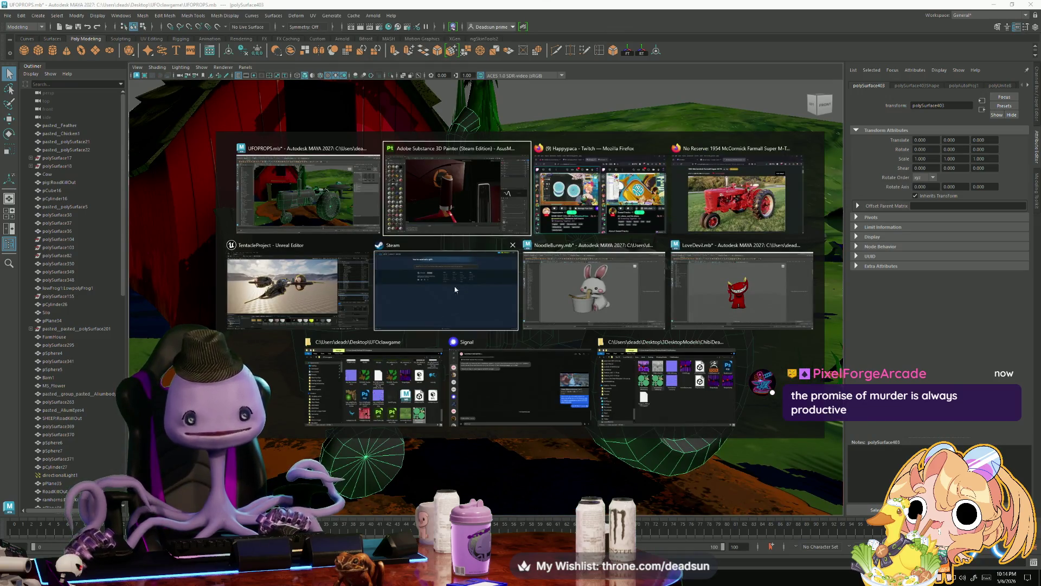
pyautogui.click(324, 301)
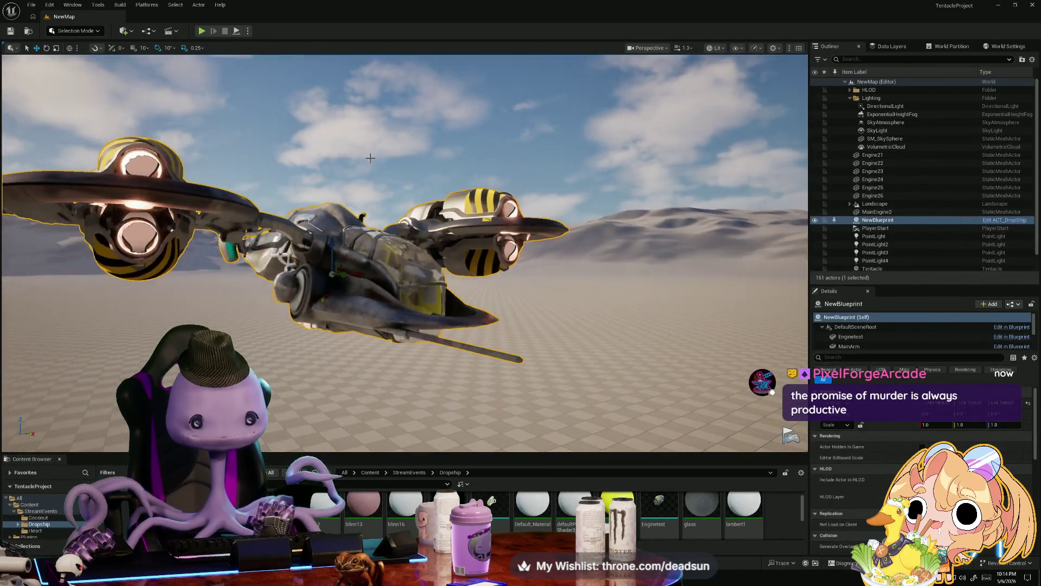
pyautogui.click(733, 390)
pyautogui.keyDown('alt'); pyautogui.moveTo(733, 390); pyautogui.dragTo(677, 303); pyautogui.keyUp('alt')
pyautogui.moveTo(464, 379)
pyautogui.keyDown('alt'); pyautogui.mouseDown()
pyautogui.moveTo(464, 337)
pyautogui.moveTo(539, 315)
pyautogui.moveTo(539, 282)
pyautogui.moveTo(539, 320)
pyautogui.moveTo(417, 326)
pyautogui.mouseUp(); pyautogui.keyUp('alt')
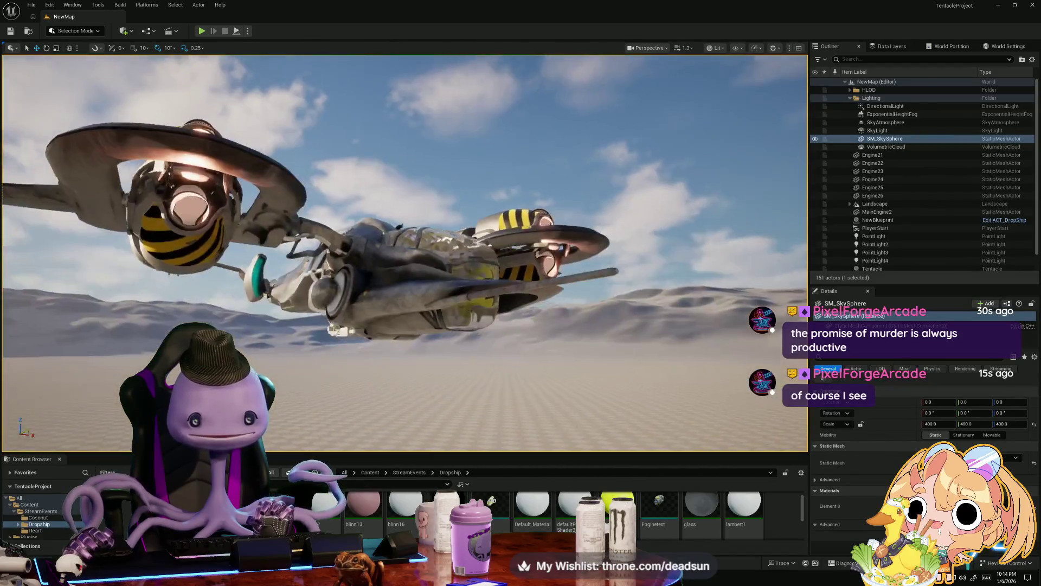
pyautogui.keyDown('alt'); pyautogui.moveTo(417, 325); pyautogui.dragTo(358, 233); pyautogui.keyUp('alt')
pyautogui.scroll(5, 358, 233)
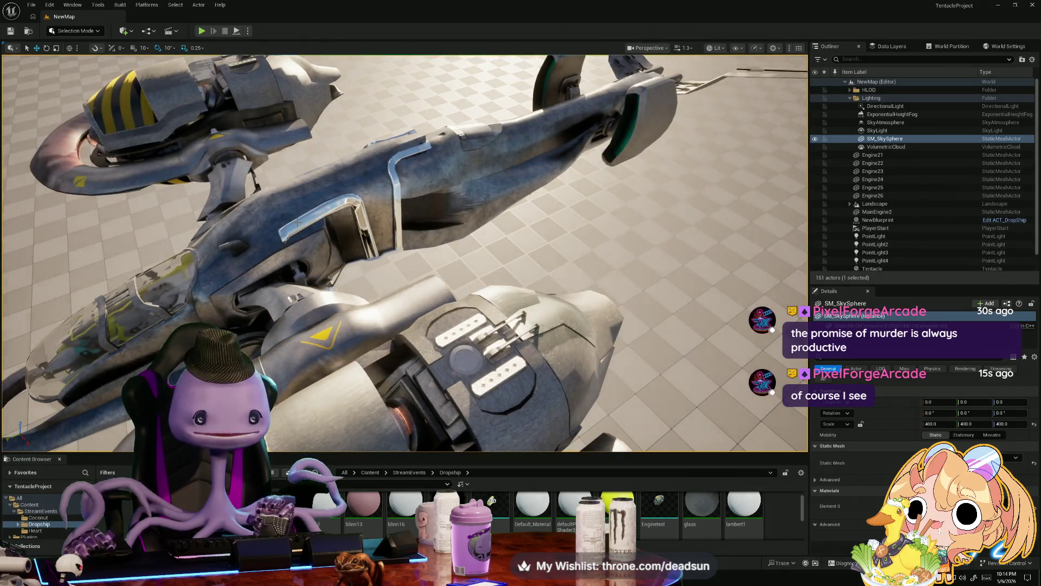
pyautogui.scroll(-5, 298, 222)
pyautogui.moveTo(297, 222)
pyautogui.keyDown('alt'); pyautogui.mouseDown()
pyautogui.moveTo(353, 211)
pyautogui.moveTo(353, 179)
pyautogui.mouseUp(); pyautogui.keyUp('alt')
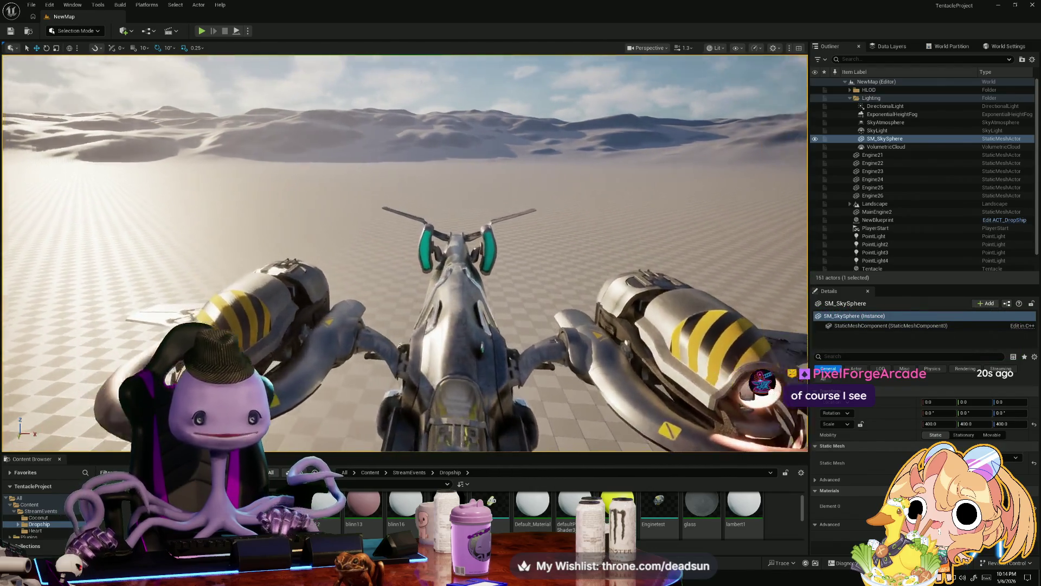
pyautogui.keyDown('alt'); pyautogui.moveTo(352, 179); pyautogui.dragTo(303, 173); pyautogui.keyUp('alt')
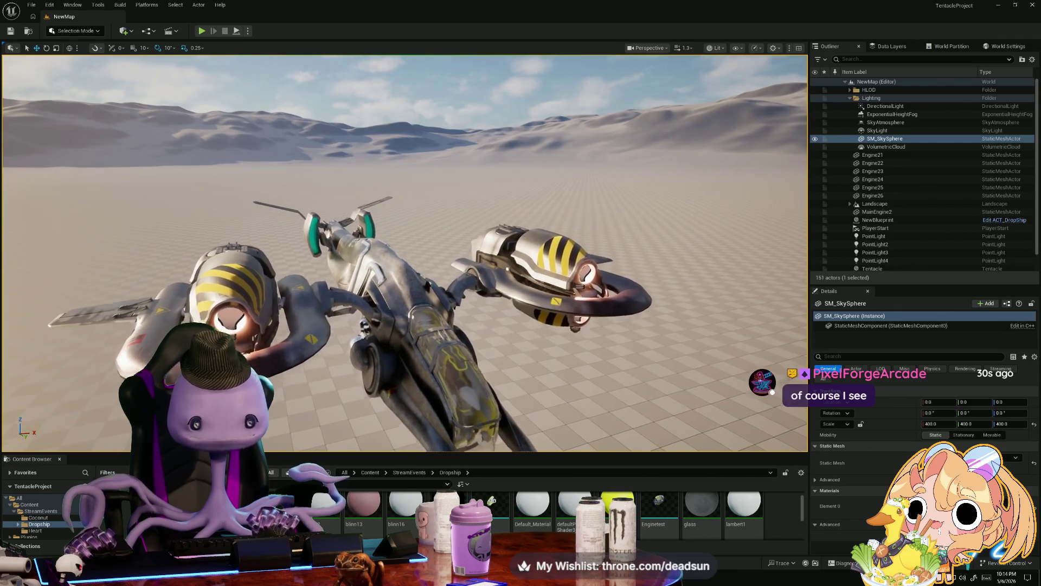
pyautogui.keyDown('alt'); pyautogui.moveTo(303, 174); pyautogui.dragTo(260, 170); pyautogui.keyUp('alt')
pyautogui.scroll(5, 404, 253)
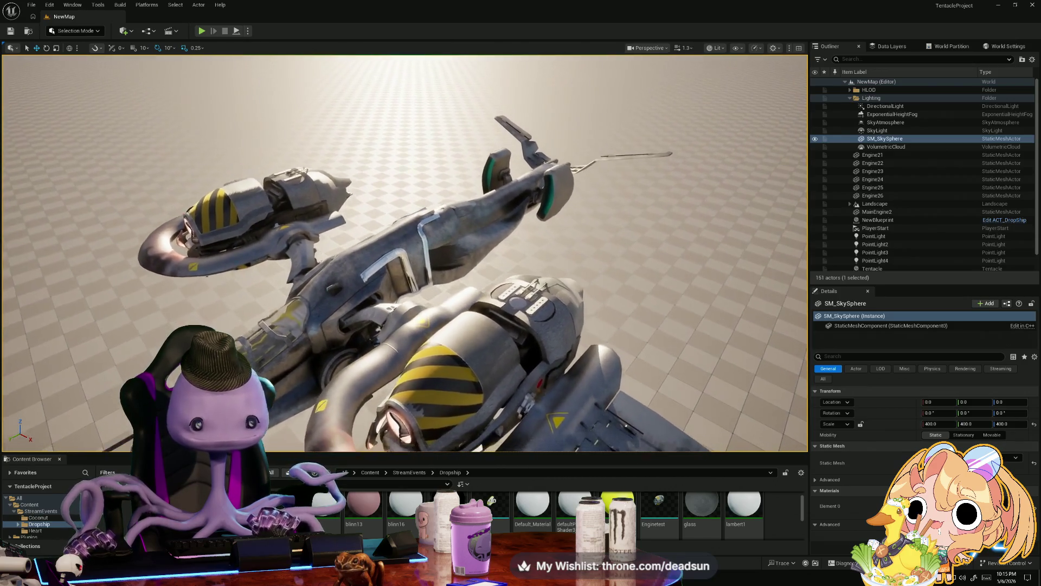
pyautogui.hotkey('alt', 'Tab')
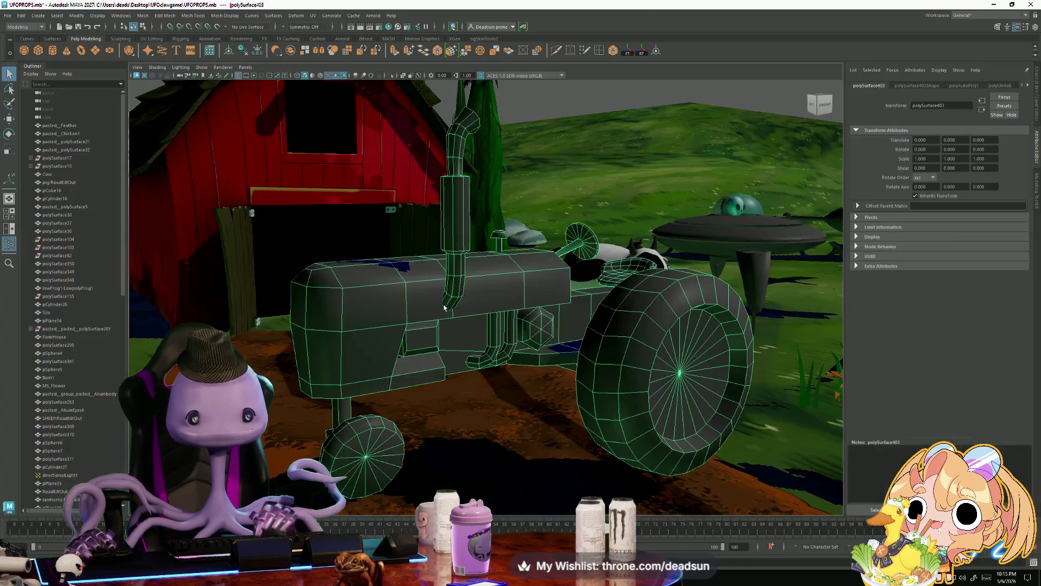
# - Select the tractor mesh and tumble around it beside the barn and cow, zooming onto the exhaust pipe
pyautogui.moveTo(537, 173)
pyautogui.keyDown('alt'); pyautogui.mouseDown()
pyautogui.moveTo(561, 160)
pyautogui.moveTo(508, 228)
pyautogui.moveTo(519, 223)
pyautogui.moveTo(503, 213)
pyautogui.mouseUp(); pyautogui.keyUp('alt')
pyautogui.click(477, 180)
pyautogui.moveTo(445, 176)
pyautogui.keyDown('alt'); pyautogui.mouseDown()
pyautogui.moveTo(446, 115)
pyautogui.moveTo(493, 152)
pyautogui.mouseUp(); pyautogui.keyUp('alt')
pyautogui.keyDown('alt'); pyautogui.moveTo(482, 261); pyautogui.dragTo(471, 234); pyautogui.keyUp('alt')
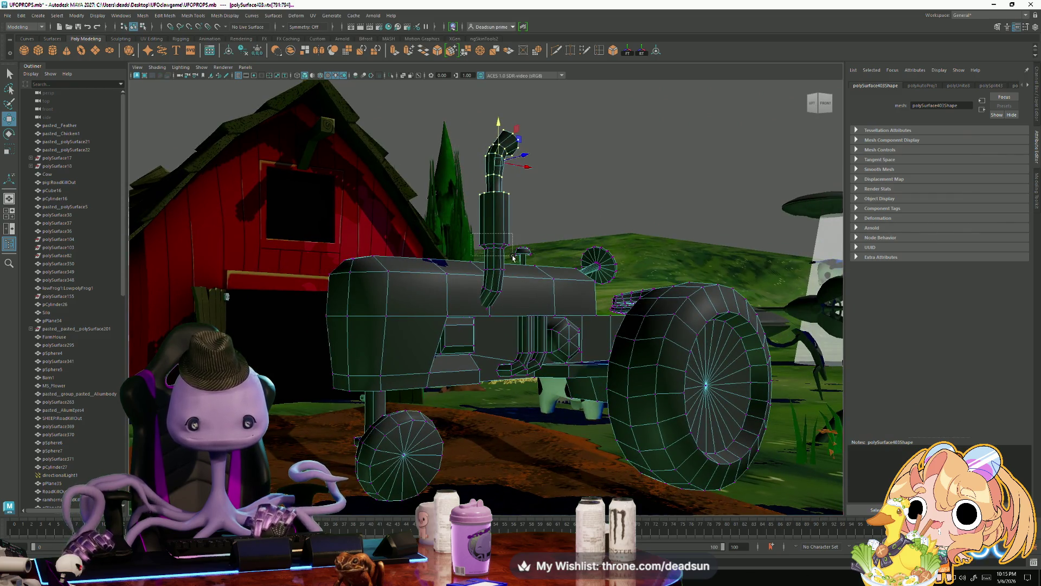
pyautogui.rightClick(493, 202)
pyautogui.keyDown('alt'); pyautogui.moveTo(492, 206); pyautogui.dragTo(482, 241); pyautogui.keyUp('alt')
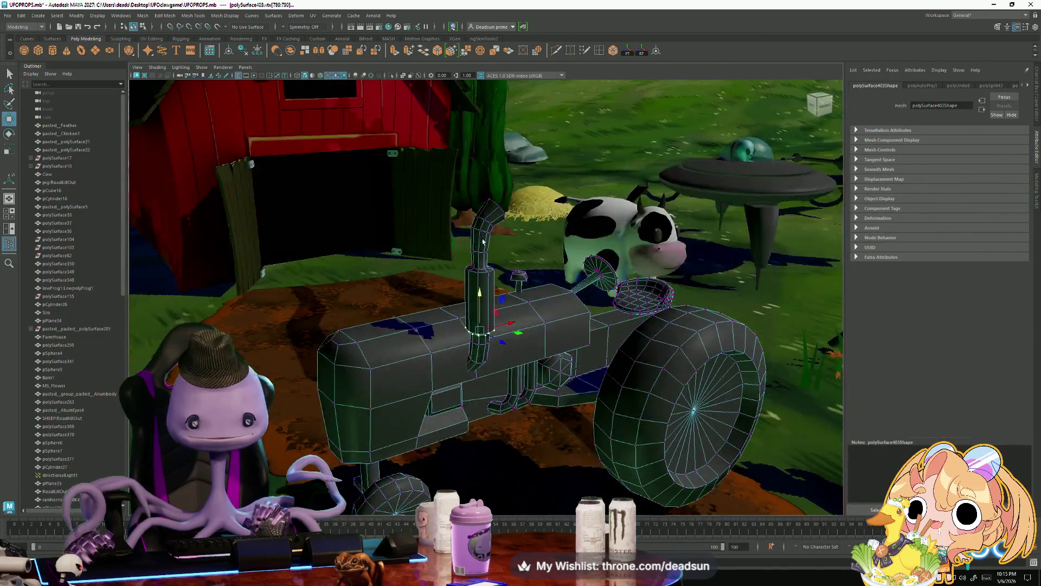
pyautogui.scroll(5, 483, 241)
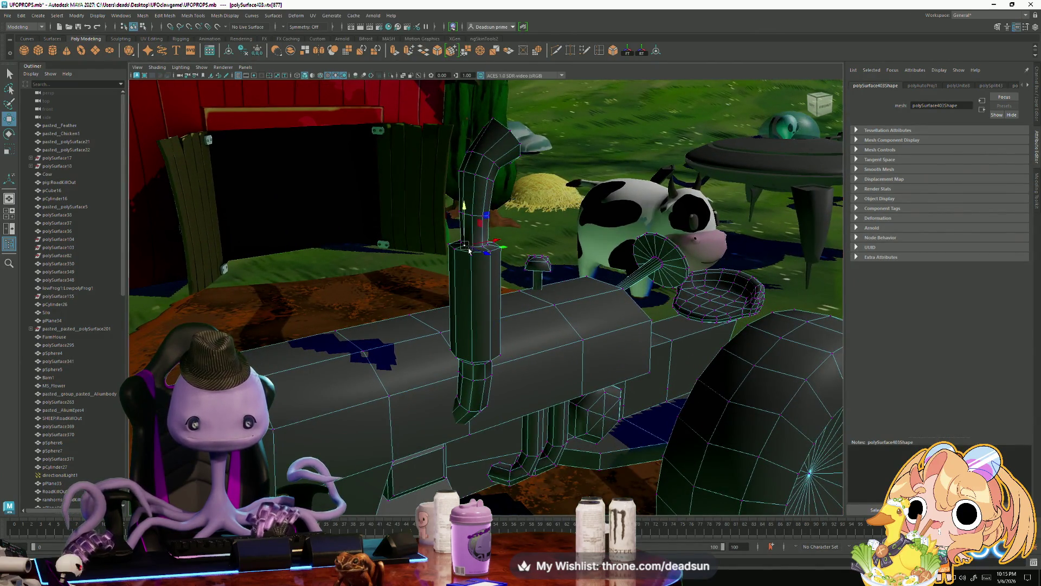
pyautogui.scroll(-10, 469, 250)
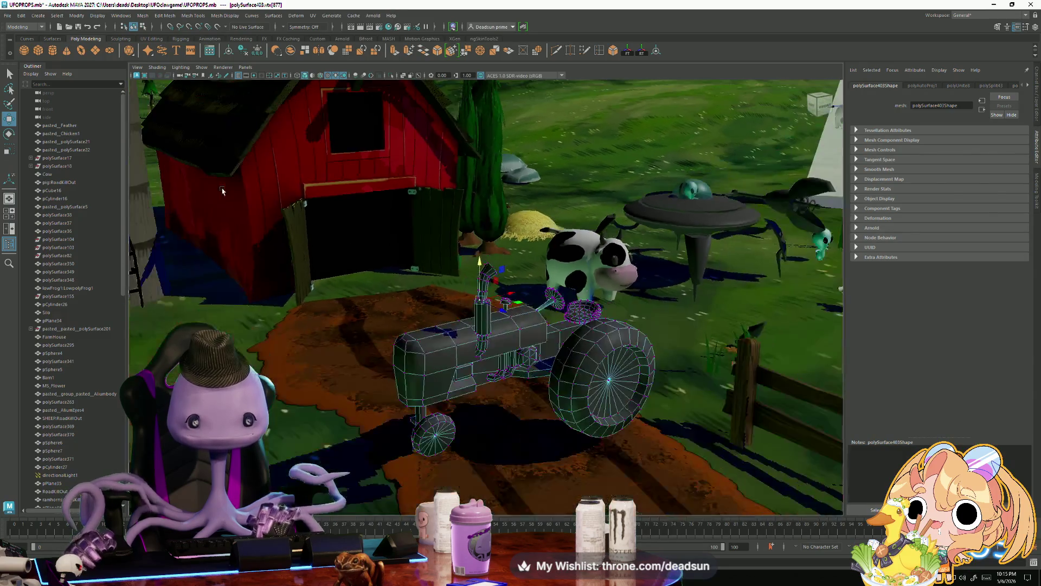
pyautogui.keyDown('alt'); pyautogui.moveTo(221, 191); pyautogui.dragTo(671, 222); pyautogui.keyUp('alt')
pyautogui.click(754, 184)
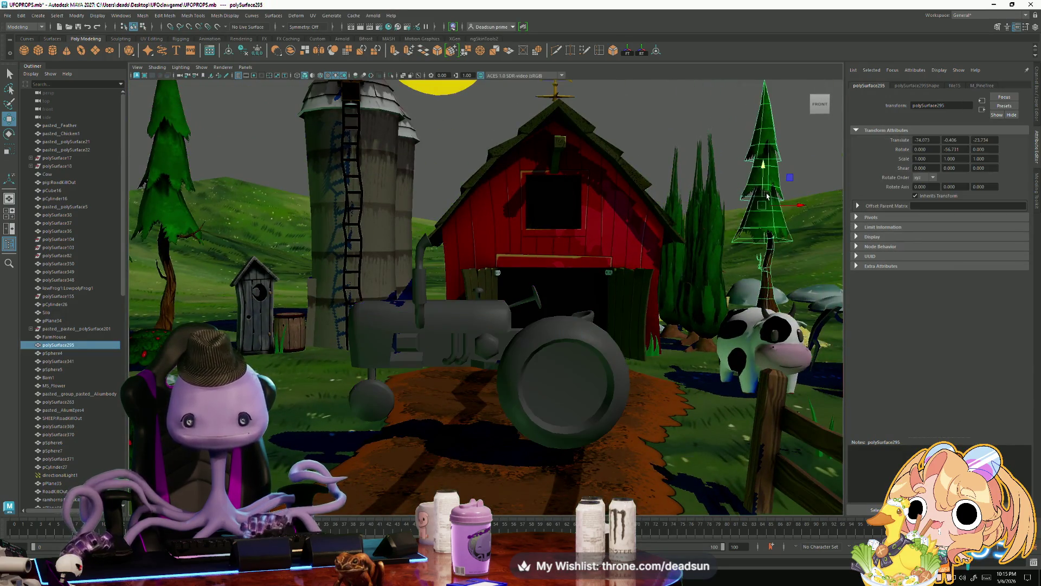
pyautogui.press('f')
pyautogui.click(564, 227)
pyautogui.scroll(5, 604, 324)
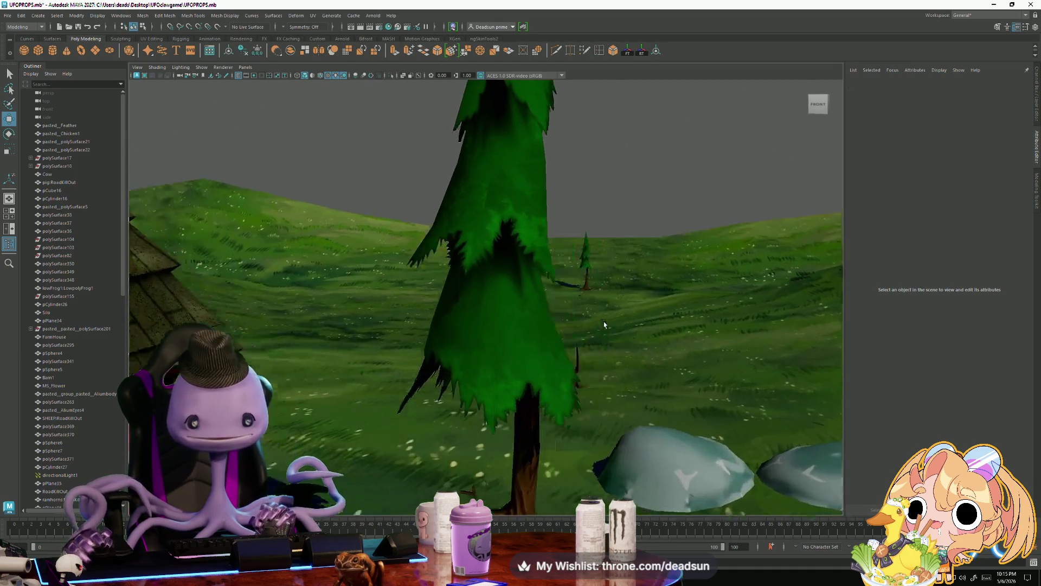
pyautogui.moveTo(605, 324)
pyautogui.keyDown('alt'); pyautogui.mouseDown(button='right')
pyautogui.moveTo(593, 261)
pyautogui.moveTo(558, 298)
pyautogui.moveTo(629, 324)
pyautogui.mouseUp(button='right'); pyautogui.keyUp('alt')
pyautogui.moveTo(629, 321)
pyautogui.keyDown('alt'); pyautogui.mouseDown()
pyautogui.moveTo(433, 336)
pyautogui.moveTo(500, 346)
pyautogui.moveTo(471, 328)
pyautogui.mouseUp(); pyautogui.keyUp('alt')
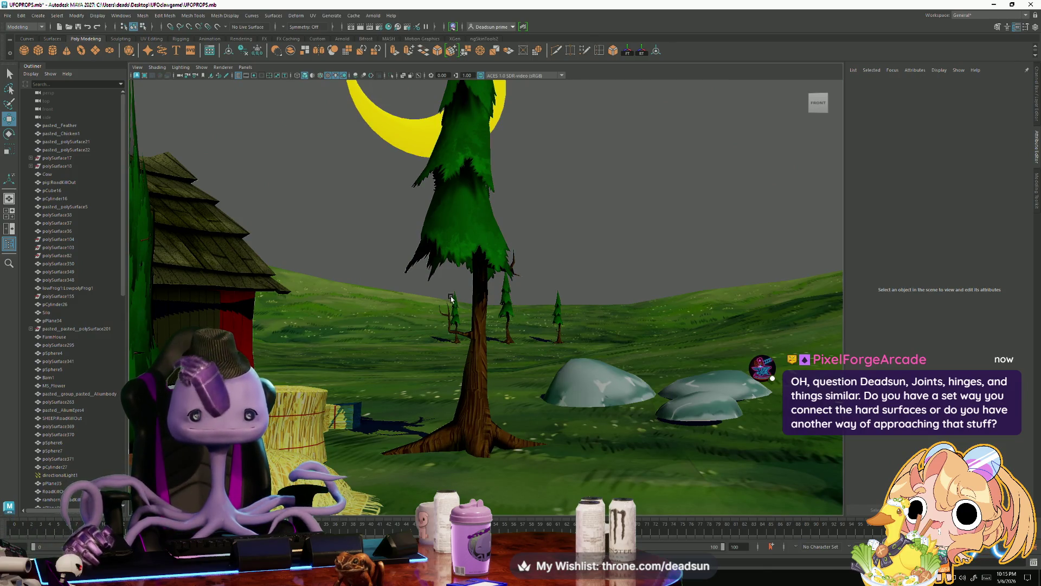
pyautogui.moveTo(396, 264)
pyautogui.keyDown('alt'); pyautogui.mouseDown()
pyautogui.moveTo(376, 298)
pyautogui.moveTo(428, 318)
pyautogui.moveTo(420, 333)
pyautogui.mouseUp(); pyautogui.keyUp('alt')
pyautogui.moveTo(419, 333)
pyautogui.keyDown('alt'); pyautogui.mouseDown(button='right')
pyautogui.moveTo(623, 390)
pyautogui.moveTo(380, 228)
pyautogui.mouseUp(button='right'); pyautogui.keyUp('alt')
pyautogui.click(121, 16)
# - Open the Component Editor from Windows > General Editors and move it aside
pyautogui.moveTo(184, 72)
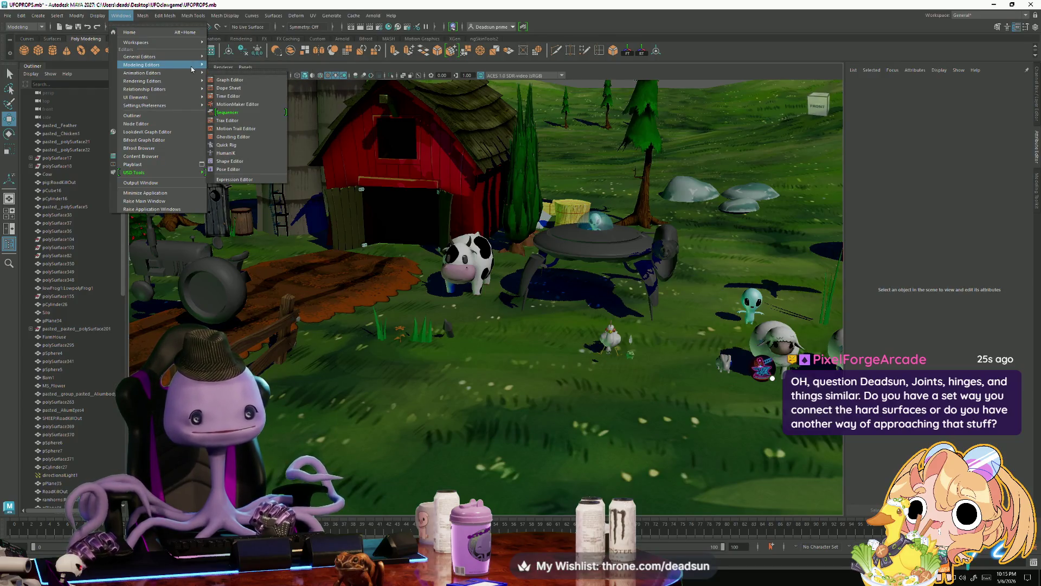
pyautogui.moveTo(193, 91)
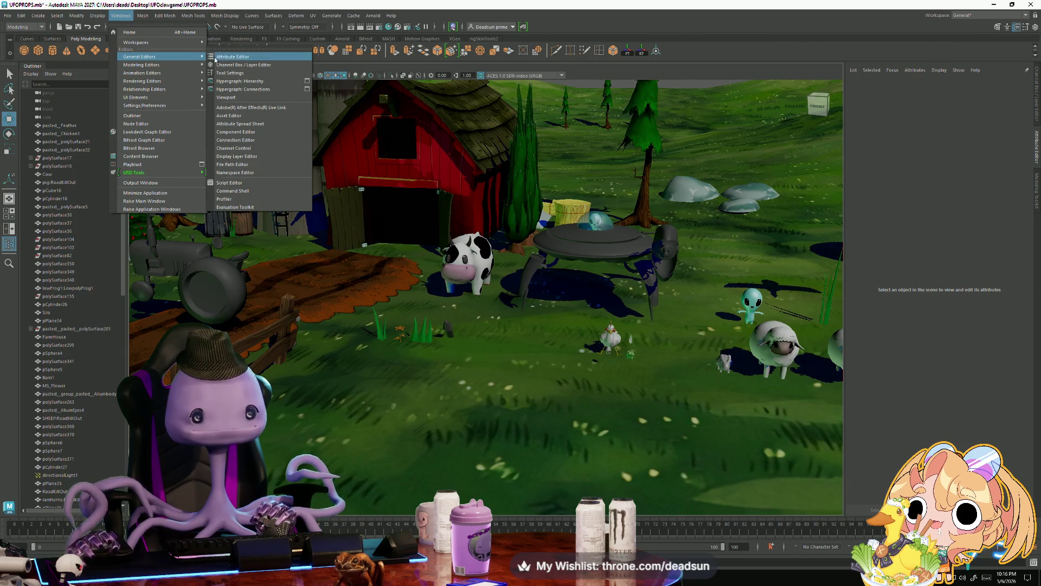
pyautogui.click(234, 131)
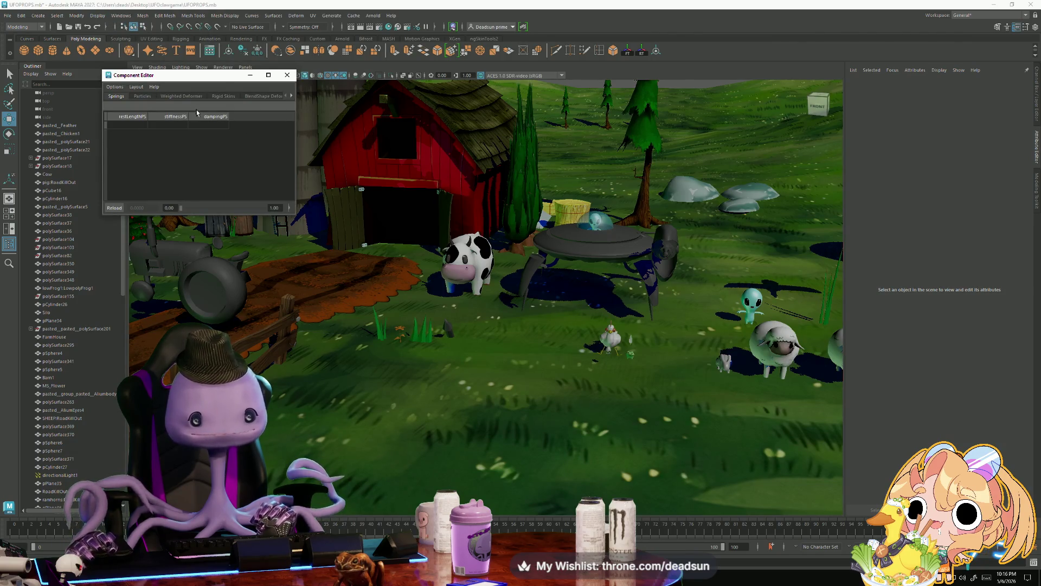
pyautogui.moveTo(226, 77)
pyautogui.mouseDown()
pyautogui.moveTo(494, 79)
pyautogui.moveTo(604, 107)
pyautogui.mouseUp()
# - Select all of the tractor's vertices, then reposition and enlarge the Component Editor
pyautogui.moveTo(433, 261)
pyautogui.keyDown('alt'); pyautogui.mouseDown()
pyautogui.moveTo(480, 261)
pyautogui.moveTo(378, 292)
pyautogui.mouseUp(); pyautogui.keyUp('alt')
pyautogui.click(349, 302)
pyautogui.scroll(-5, 350, 302)
pyautogui.moveTo(357, 300); pyautogui.dragTo(292, 265, button='right')
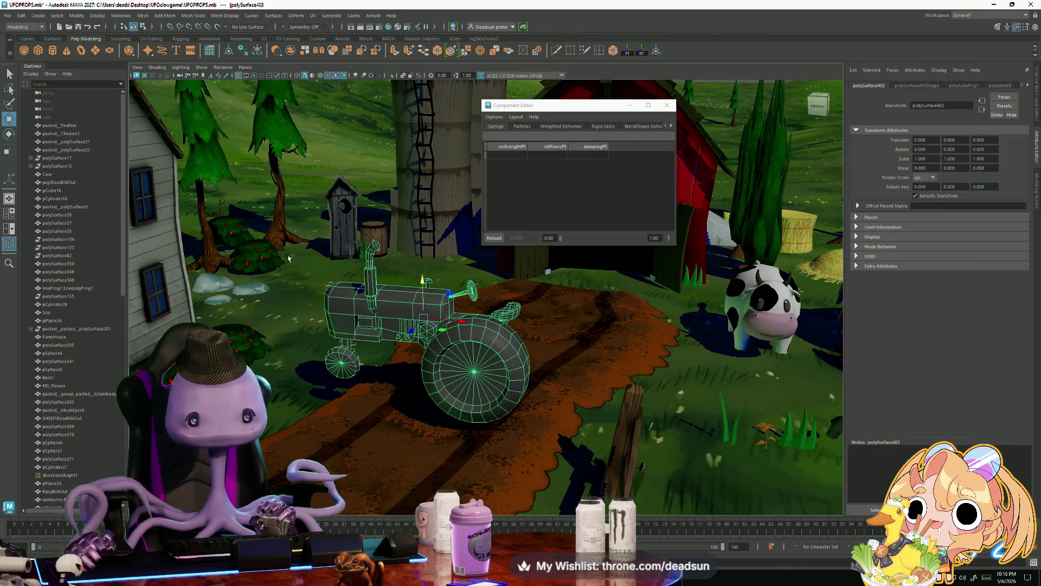
pyautogui.keyDown('alt'); pyautogui.moveTo(291, 265); pyautogui.dragTo(448, 345); pyautogui.keyUp('alt')
pyautogui.moveTo(411, 298)
pyautogui.keyDown('alt'); pyautogui.mouseDown()
pyautogui.moveTo(448, 323)
pyautogui.moveTo(404, 308)
pyautogui.moveTo(428, 293)
pyautogui.mouseUp(); pyautogui.keyUp('alt')
pyautogui.moveTo(629, 105)
pyautogui.mouseDown()
pyautogui.moveTo(456, 56)
pyautogui.moveTo(315, 33)
pyautogui.mouseUp()
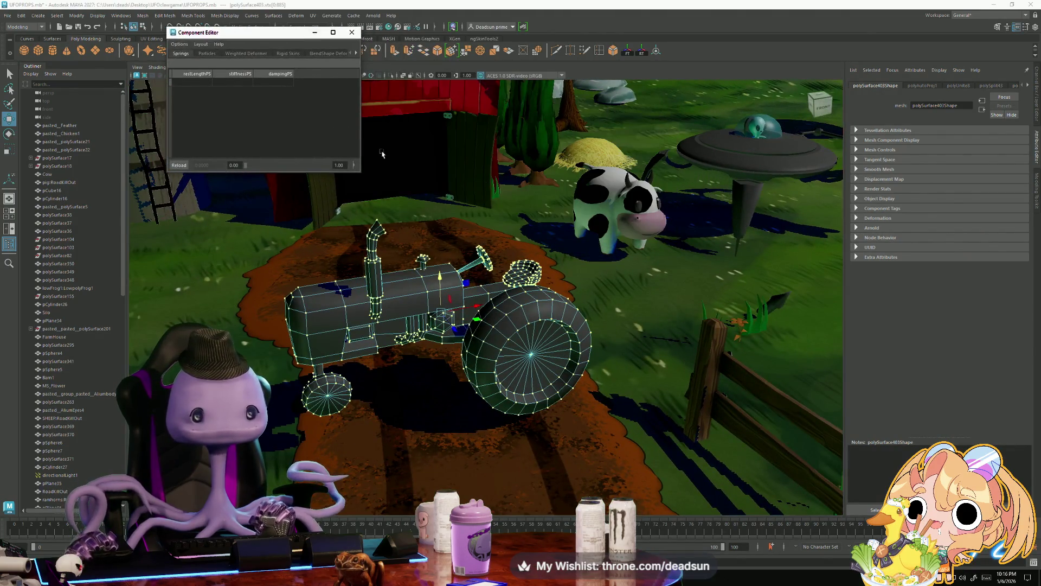
pyautogui.moveTo(362, 174)
pyautogui.mouseDown()
pyautogui.moveTo(779, 355)
pyautogui.moveTo(735, 350)
pyautogui.mouseUp()
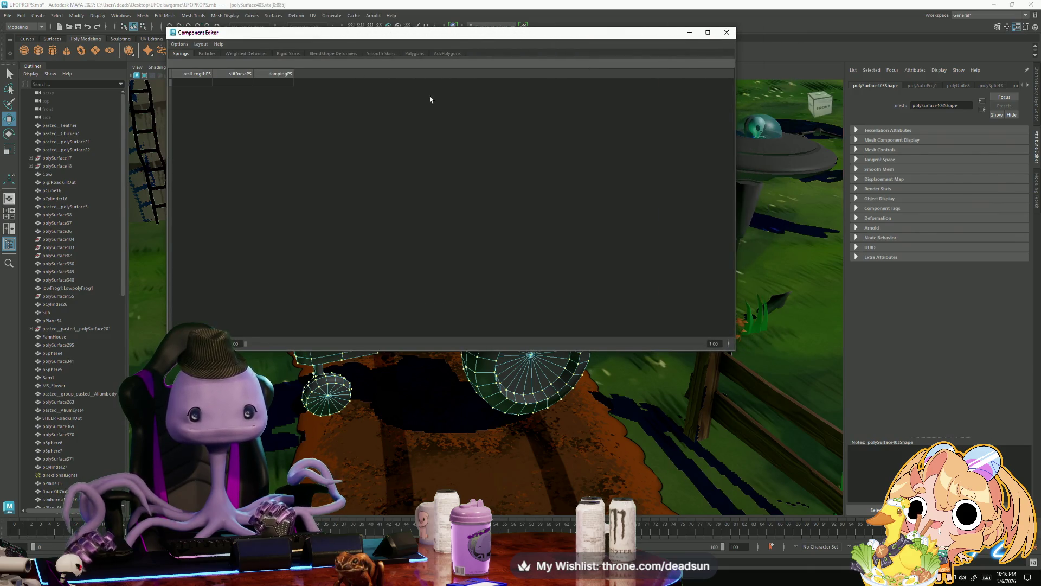
# - Show the Weighted Deformer tab and select the weight cell for vtx[0]
pyautogui.click(207, 53)
pyautogui.click(246, 53)
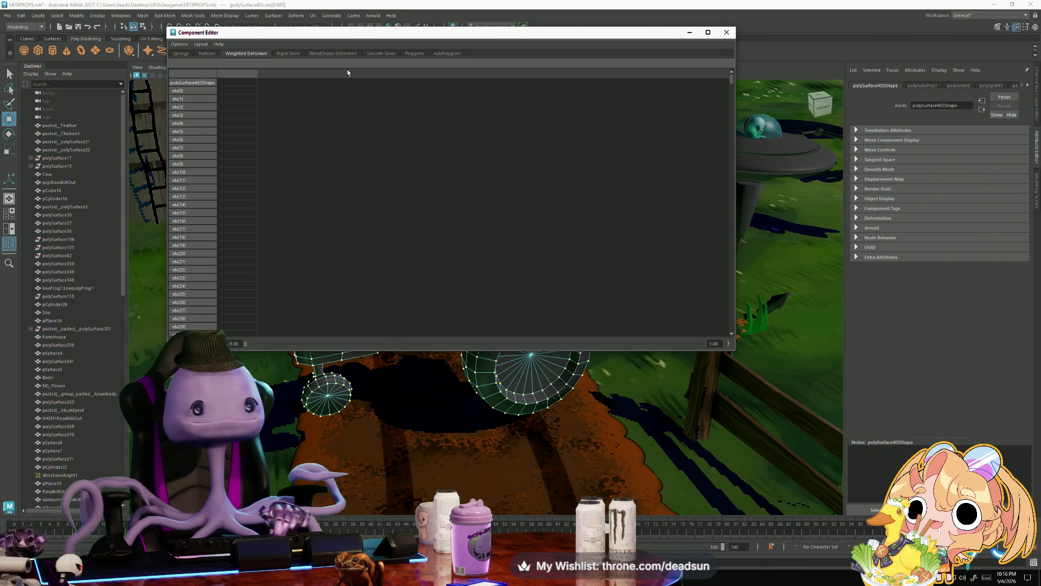
pyautogui.moveTo(230, 34); pyautogui.dragTo(441, 88)
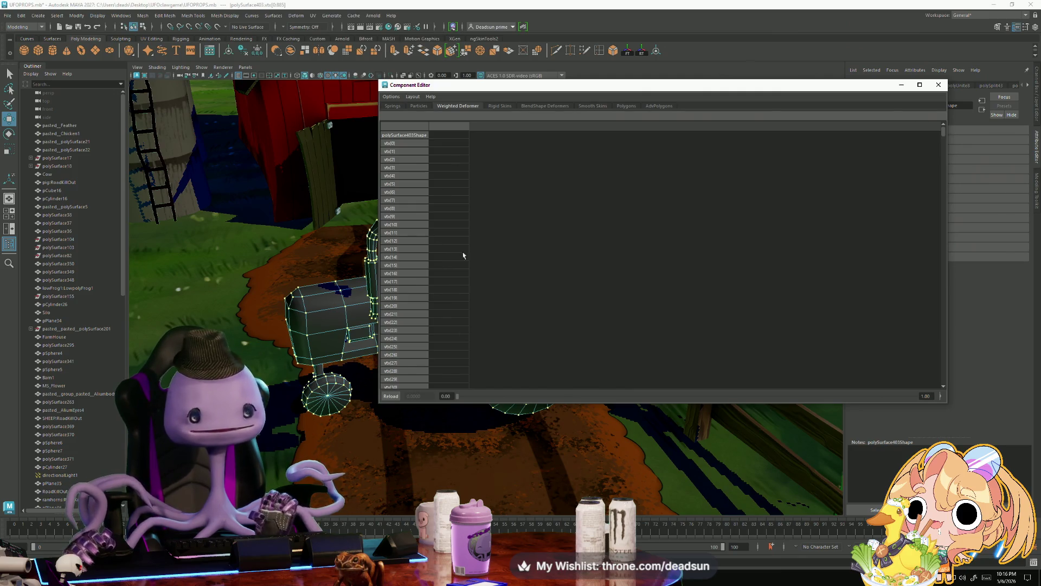
pyautogui.moveTo(357, 317)
pyautogui.keyDown('alt'); pyautogui.mouseDown()
pyautogui.moveTo(317, 385)
pyautogui.moveTo(323, 374)
pyautogui.moveTo(238, 336)
pyautogui.mouseUp(); pyautogui.keyUp('alt')
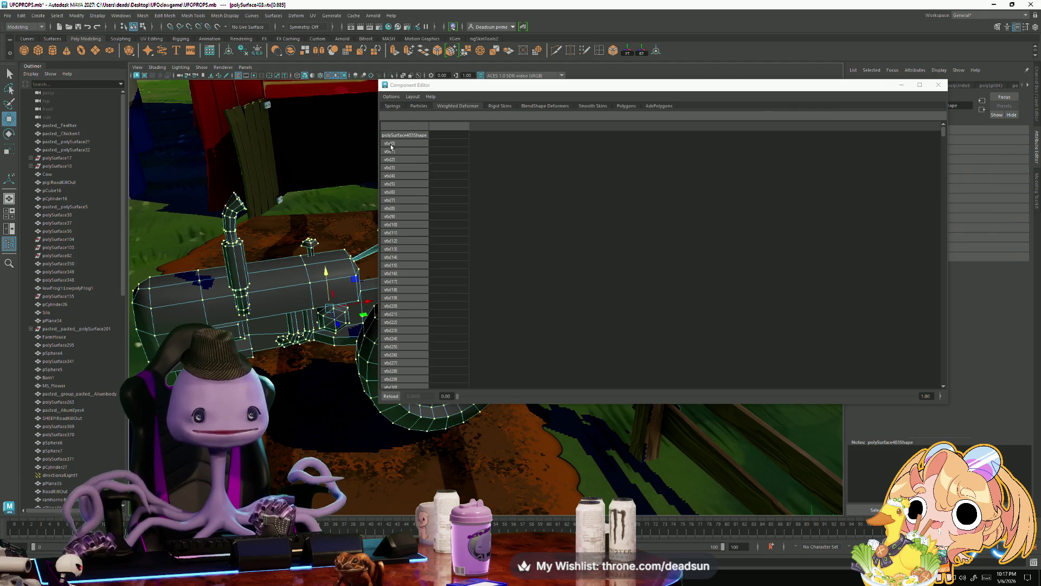
pyautogui.click(442, 143)
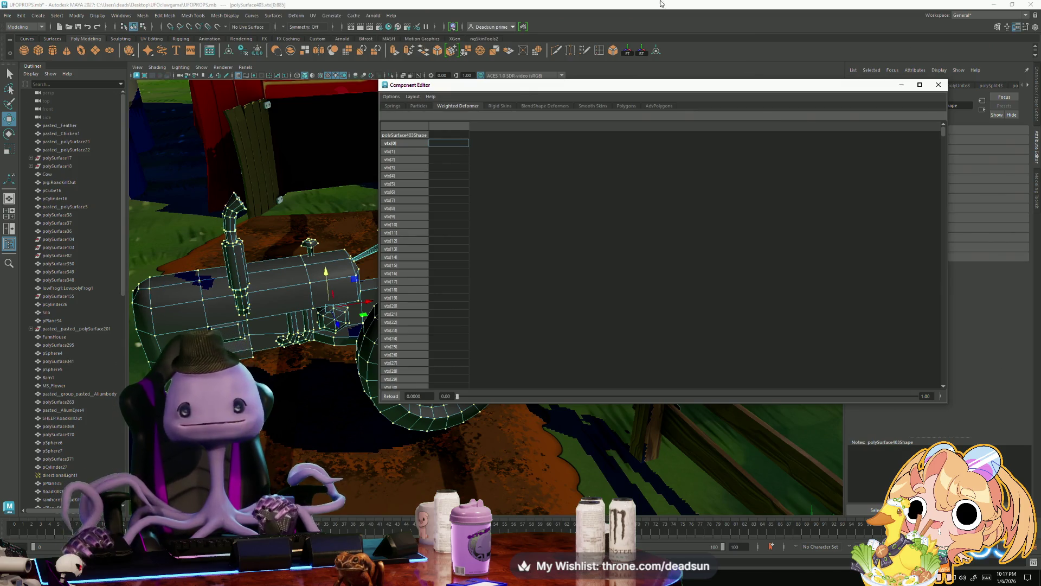
# - Close the Component Editor and orbit to a new angle on the tractor
pyautogui.click(938, 85)
pyautogui.scroll(-3, 291, 317)
pyautogui.moveTo(290, 316)
pyautogui.keyDown('alt'); pyautogui.mouseDown()
pyautogui.moveTo(450, 324)
pyautogui.moveTo(442, 320)
pyautogui.mouseUp(); pyautogui.keyUp('alt')
pyautogui.scroll(5, 433, 328)
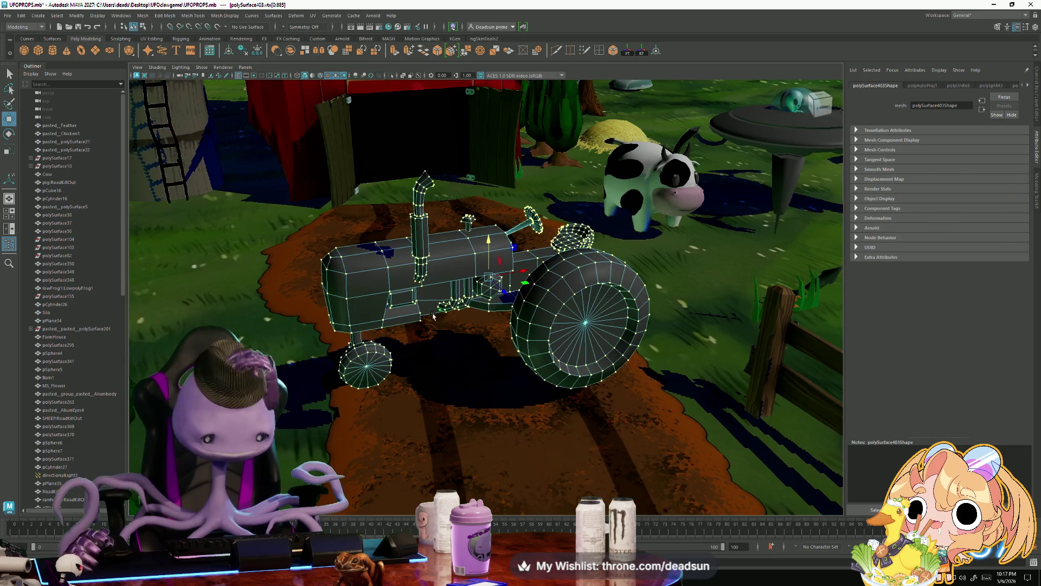
# - Switch to Unreal Engine and fly the camera in under the dropship's engine
pyautogui.hotkey('alt', 'Tab')
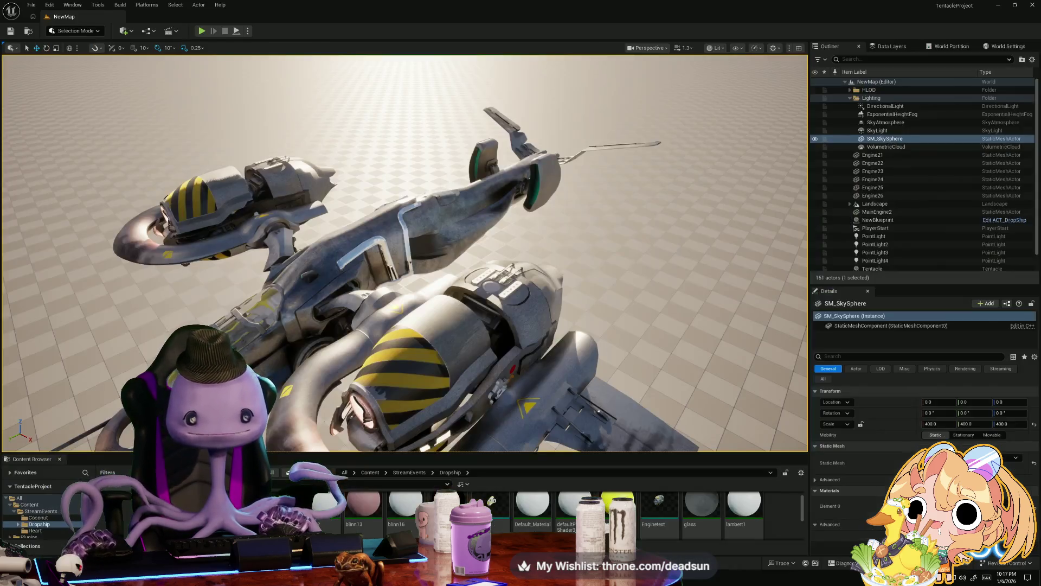
pyautogui.moveTo(404, 253); pyautogui.dragTo(433, 239, button='right')
pyautogui.moveTo(333, 301); pyautogui.dragTo(428, 242, button='right')
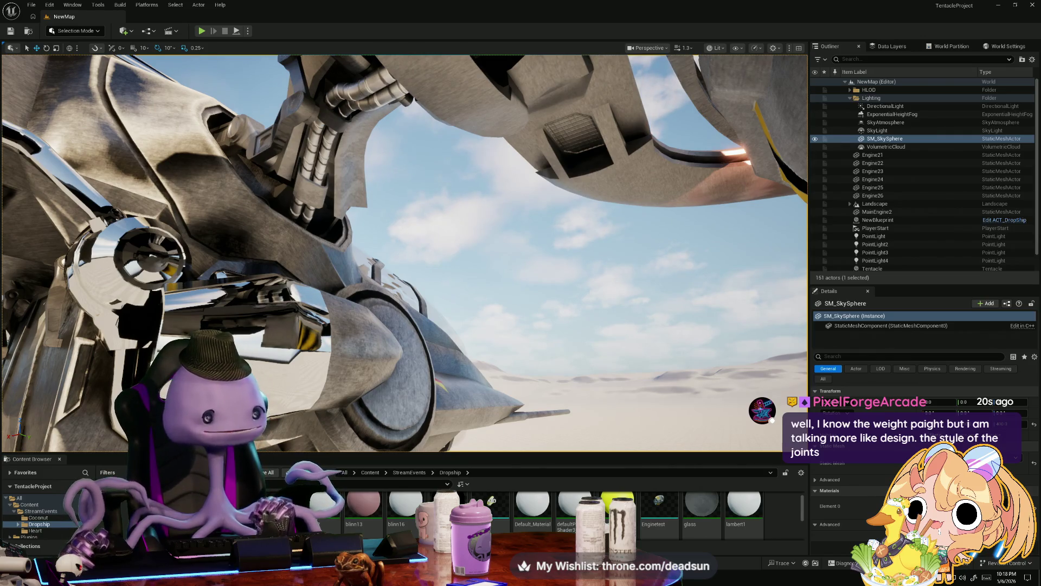
pyautogui.moveTo(345, 313); pyautogui.dragTo(344, 312, button='right')
pyautogui.moveTo(421, 285); pyautogui.dragTo(421, 286, button='right')
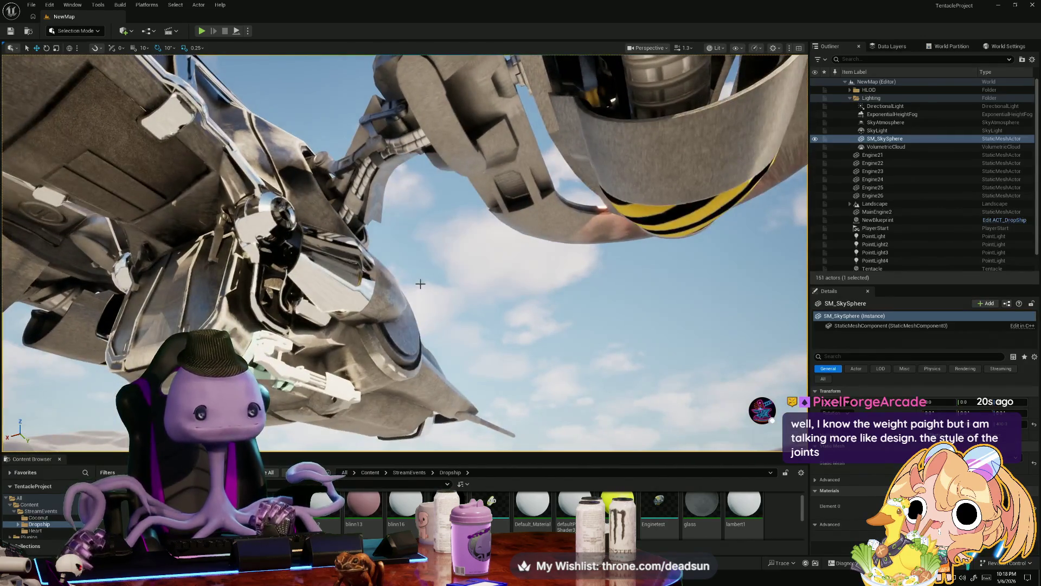
pyautogui.moveTo(421, 250); pyautogui.dragTo(388, 250, button='right')
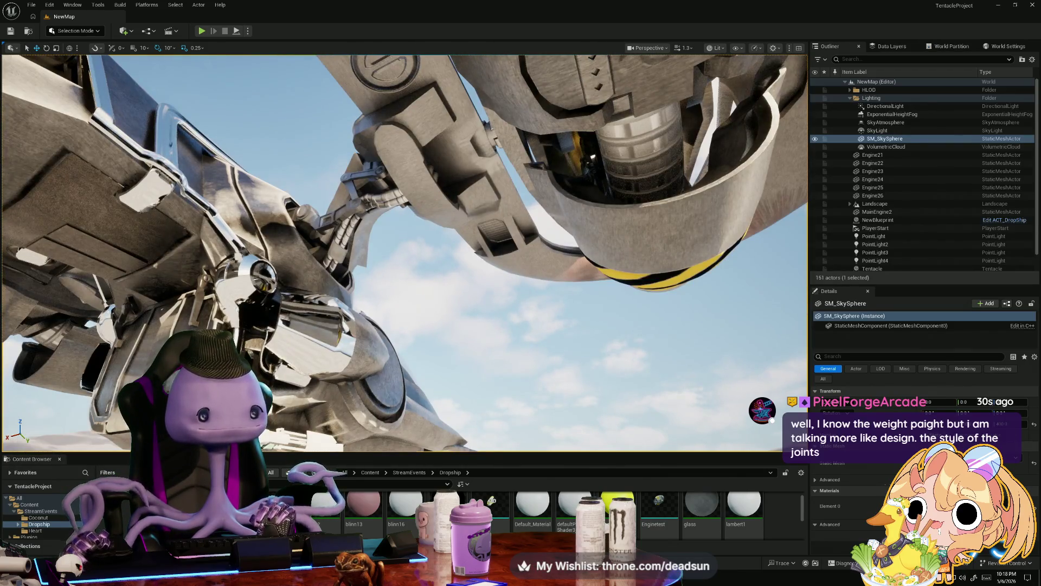
pyautogui.moveTo(388, 250); pyautogui.dragTo(388, 250, button='right')
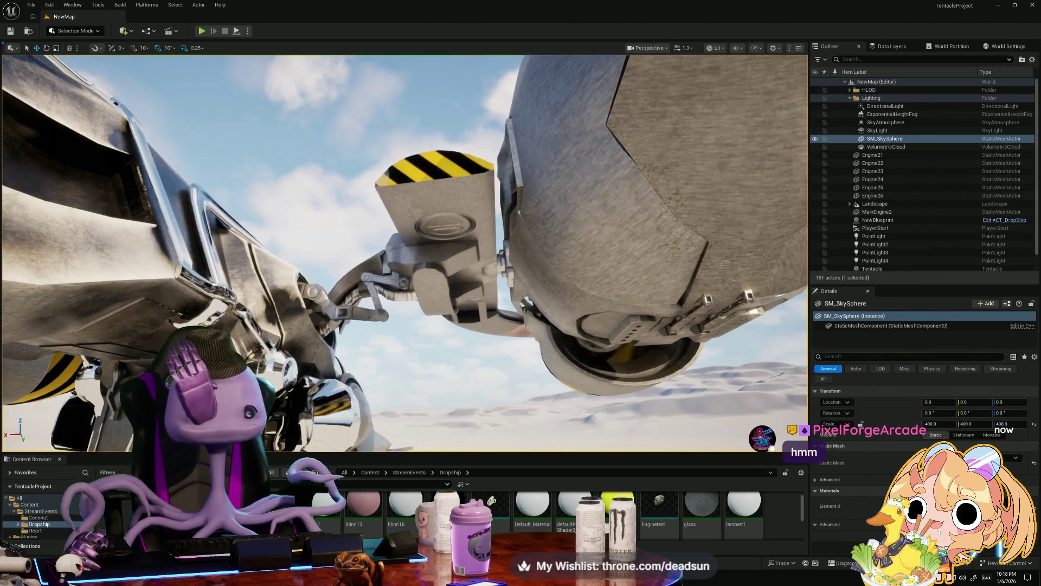
pyautogui.moveTo(389, 250); pyautogui.dragTo(389, 250, button='right')
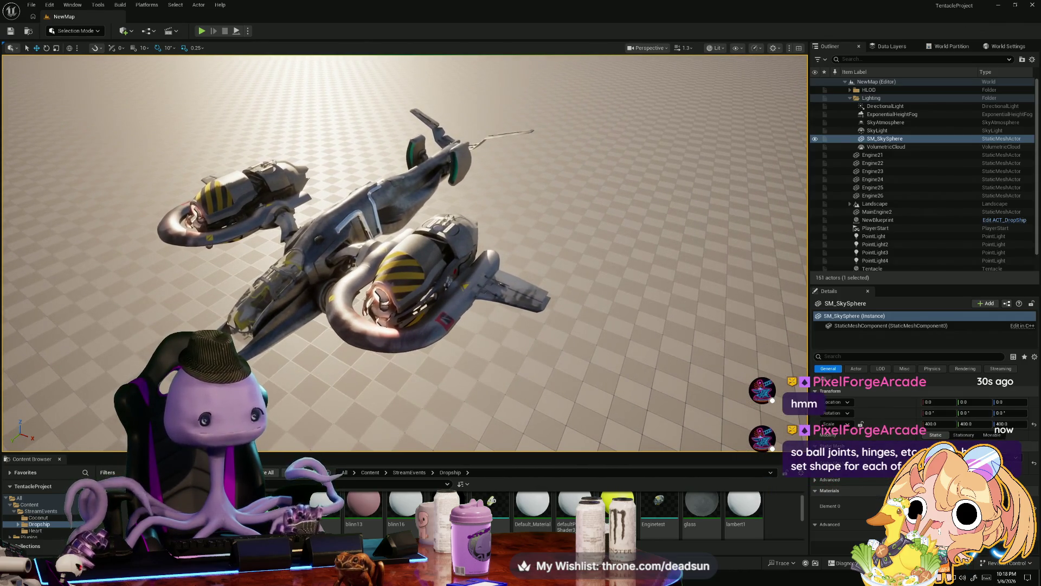
# - Shift and tilt the view of the dropship level to show the sky above the dropship
pyautogui.moveTo(320, 250); pyautogui.dragTo(320, 250, button='right')
pyautogui.moveTo(292, 302); pyautogui.dragTo(292, 302, button='right')
pyautogui.moveTo(291, 352); pyautogui.dragTo(292, 352, button='right')
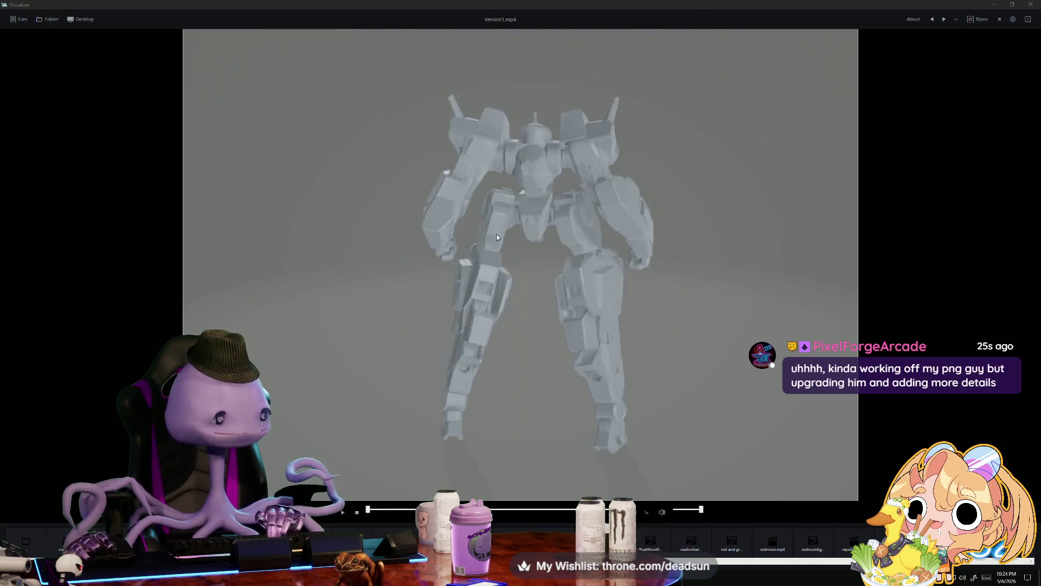
# - Play the Version1.mp4 robot turntable video, then bring the Discord browser window forward
pyautogui.click(391, 437)
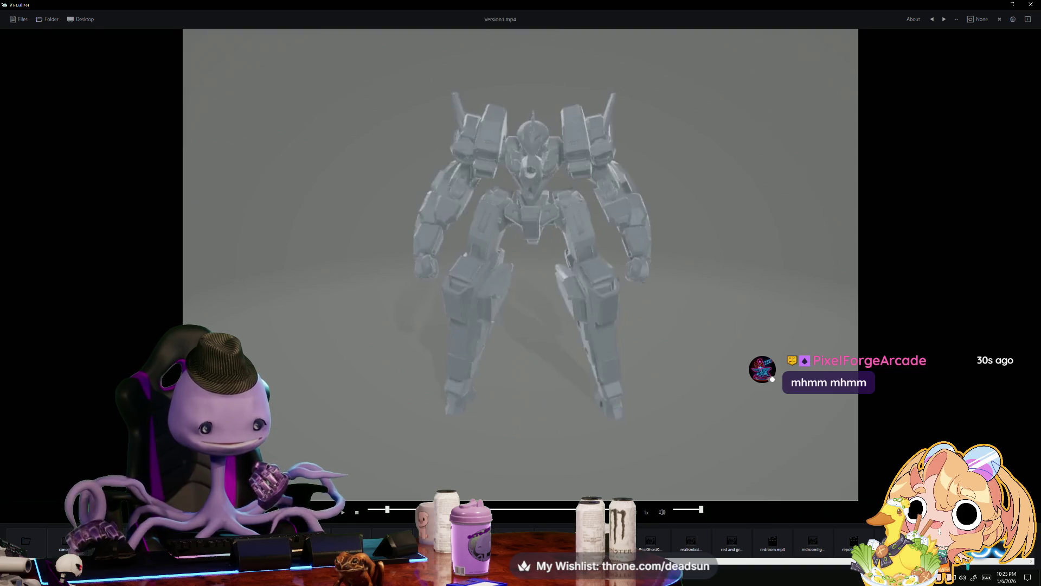
pyautogui.hotkey('alt', 'Tab')
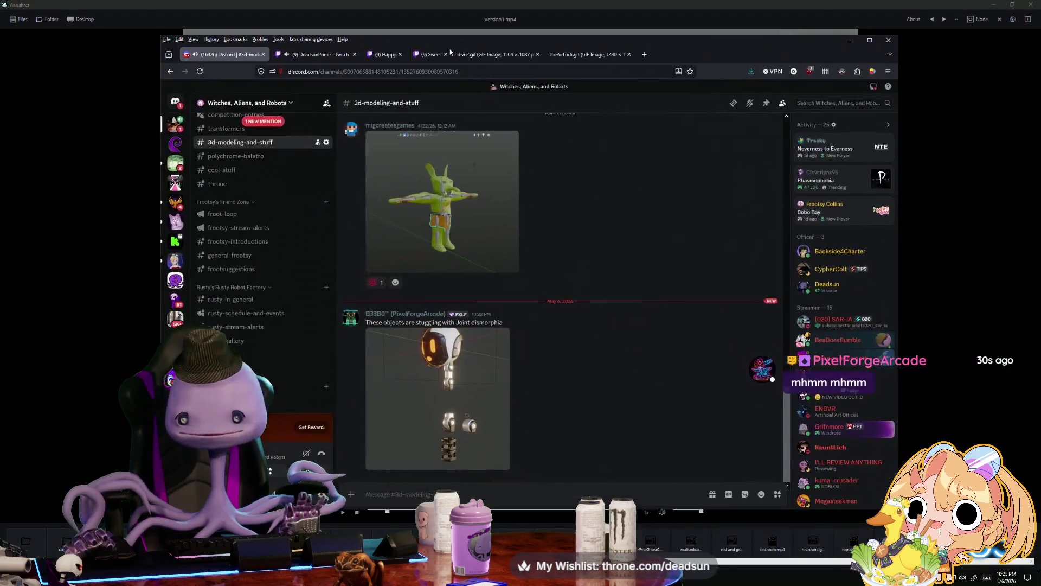
# - In maximized Firefox, view the posted robot image full size, zooming in on the head and back out
pyautogui.click(881, 37)
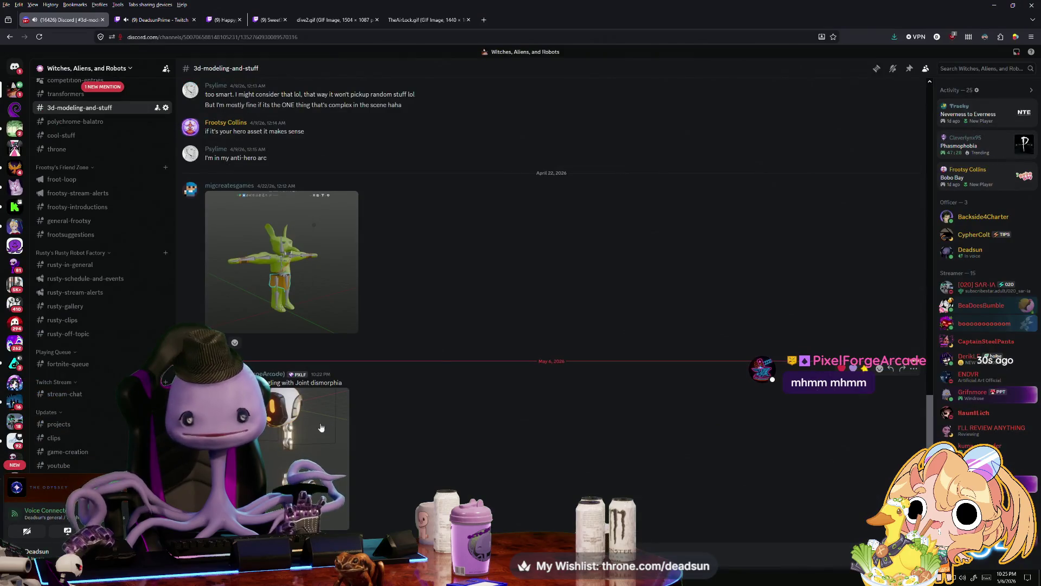
pyautogui.click(271, 423)
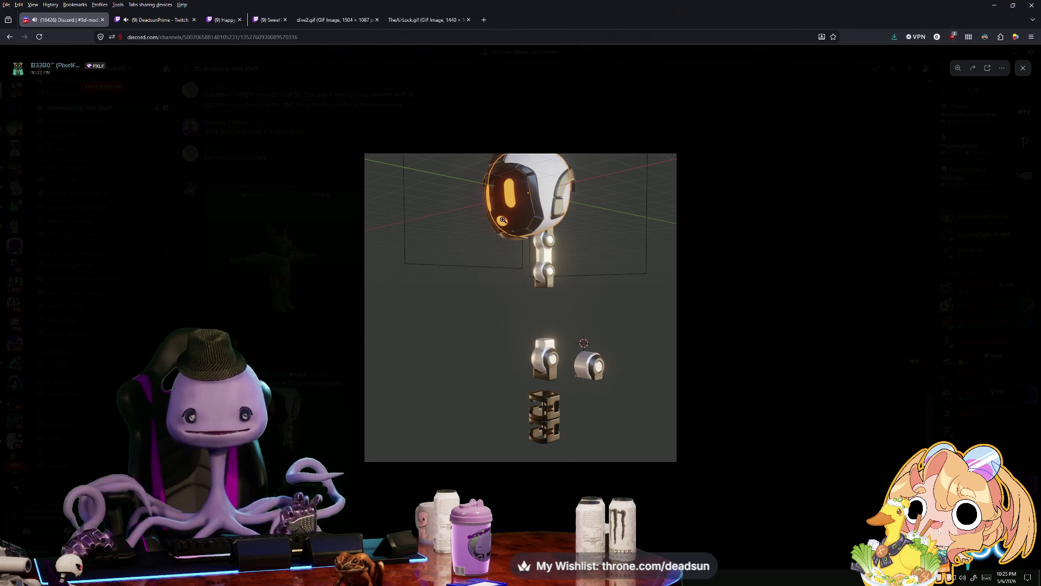
pyautogui.click(510, 195)
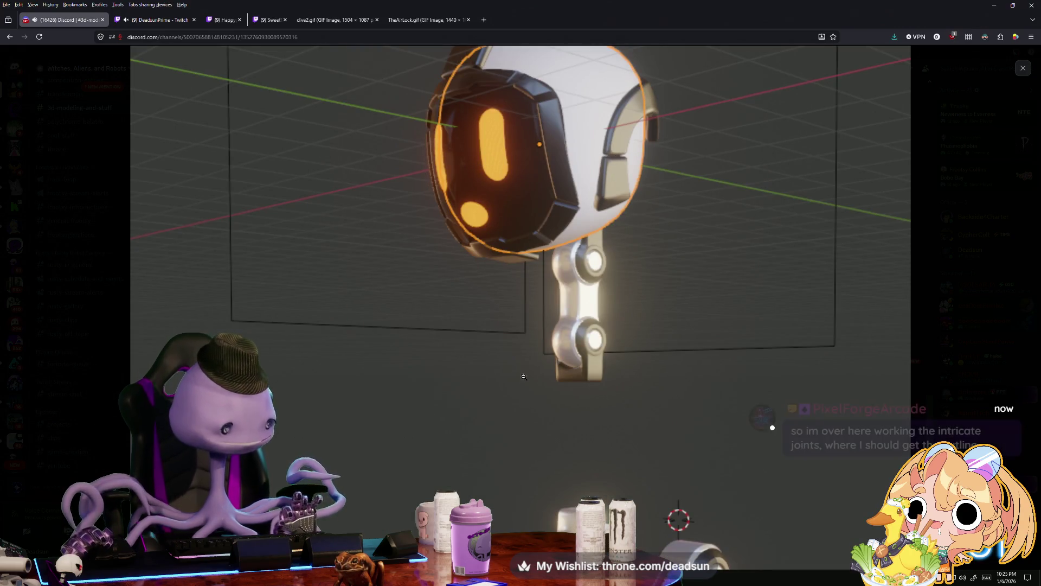
pyautogui.click(512, 393)
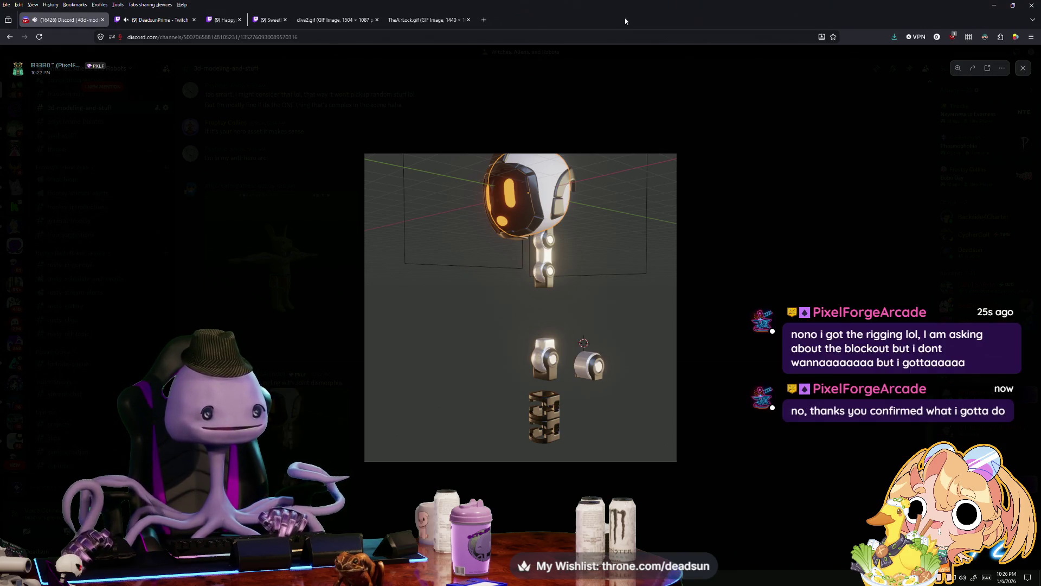
pyautogui.hotkey('alt', 'Tab')
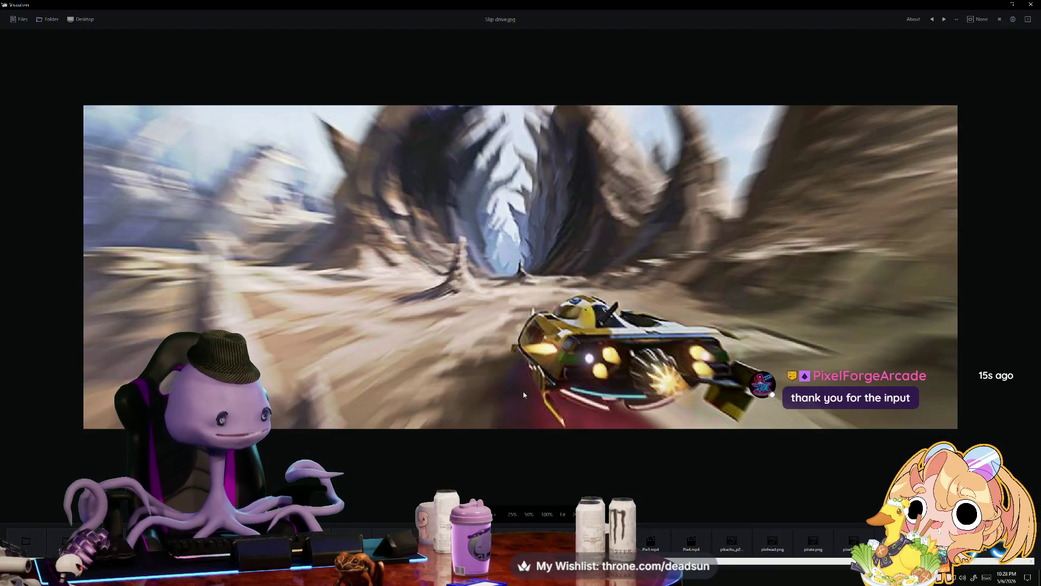
# - Zoom in and out on the Slip drive.jpg racing render to inspect it
pyautogui.scroll(1, 526, 401)
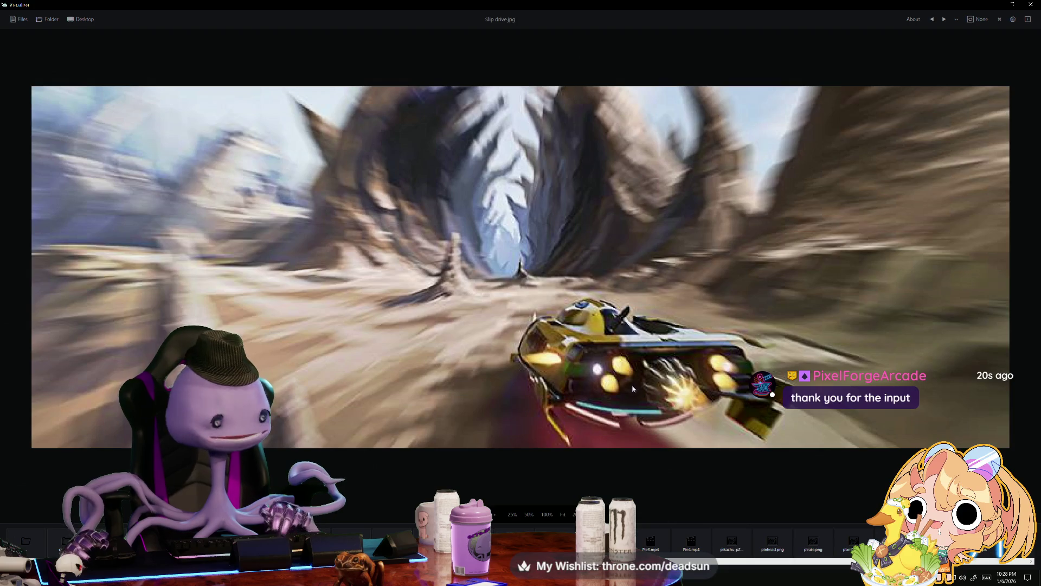
pyautogui.scroll(1, 621, 348)
pyautogui.scroll(-1, 621, 348)
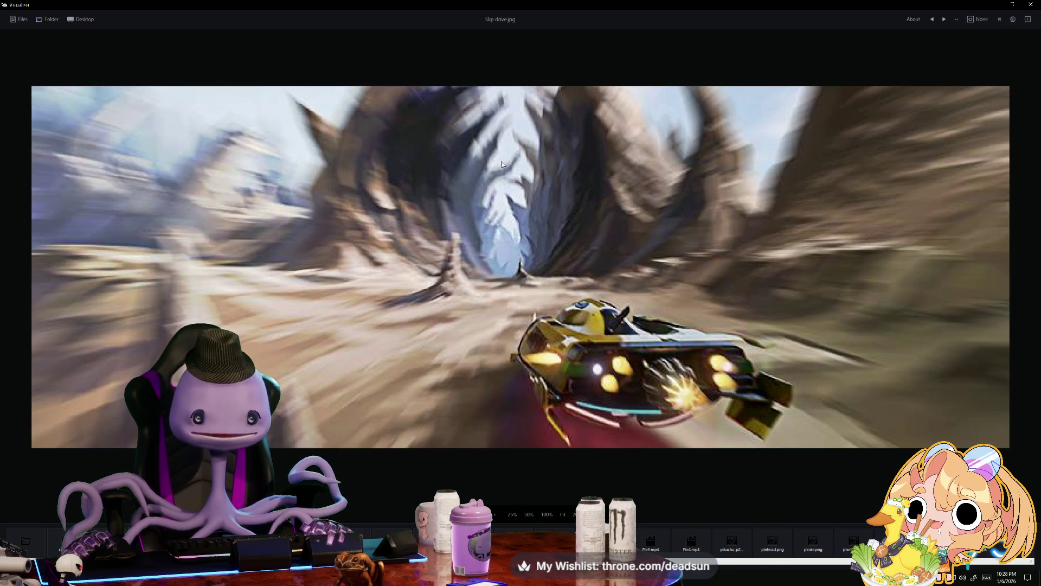
pyautogui.scroll(-1, 543, 336)
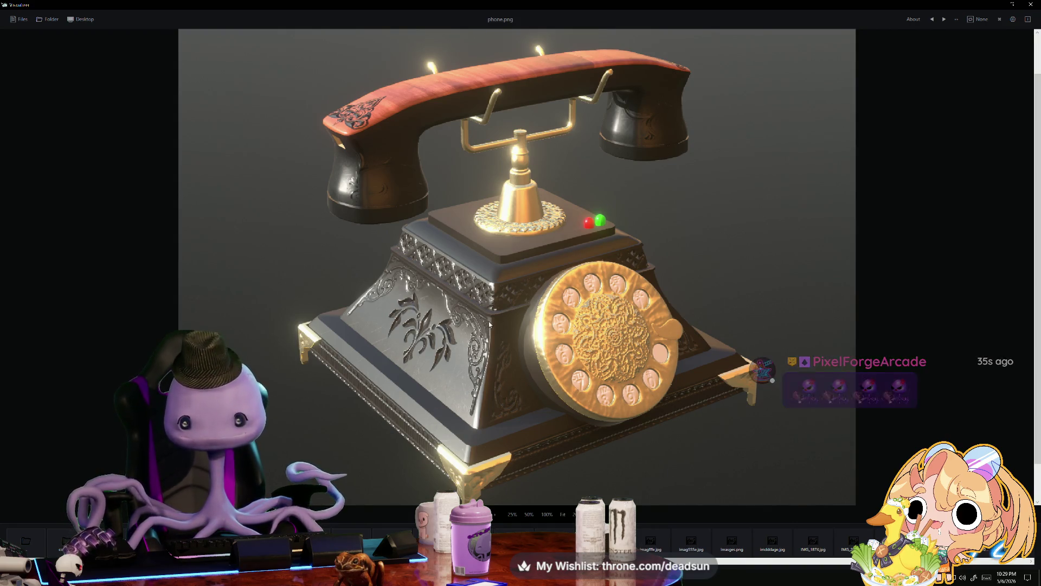
# - Zoom in and out on the phone.png rotary telephone render to examine its details
pyautogui.scroll(2, 480, 307)
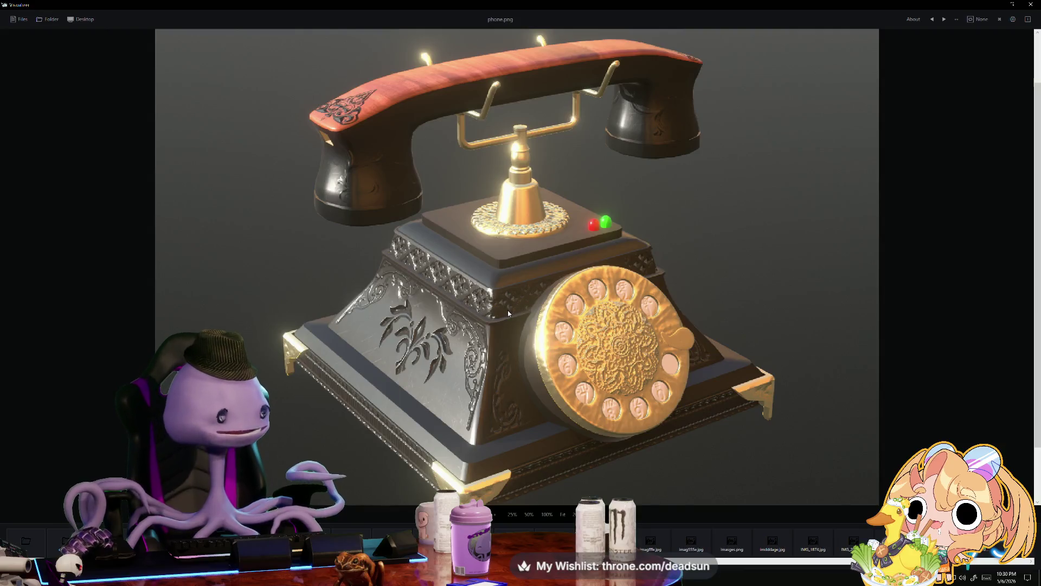
pyautogui.scroll(1, 470, 343)
pyautogui.scroll(-2, 474, 341)
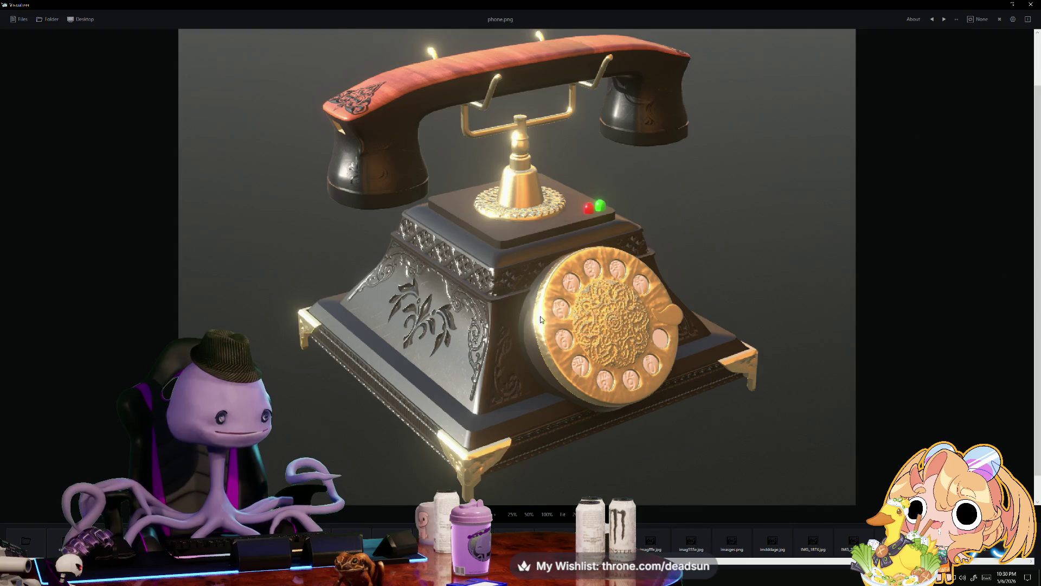
pyautogui.scroll(-1, 526, 319)
pyautogui.scroll(1, 519, 318)
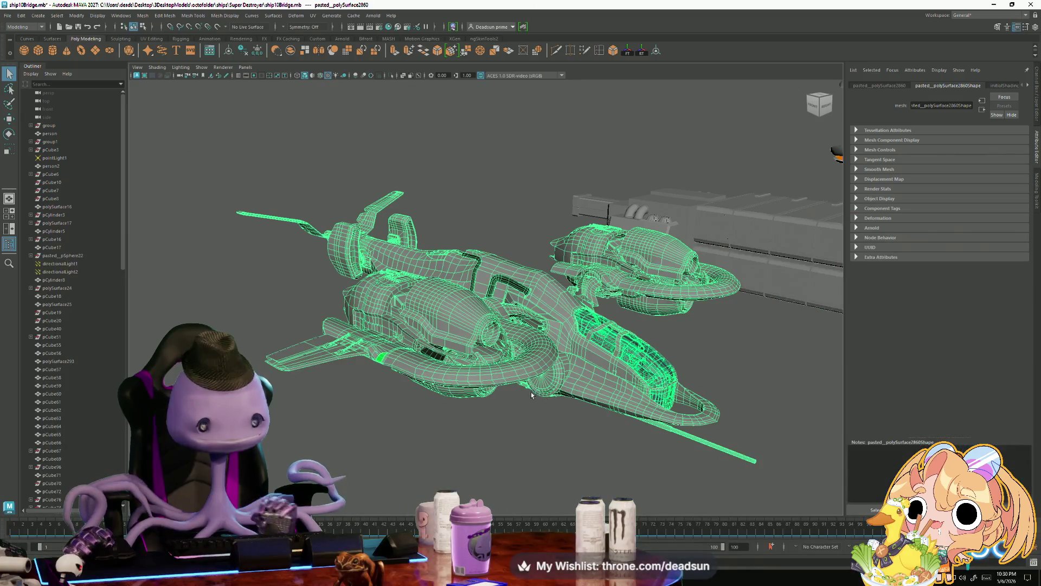
# - Orbit around the spaceships in ship10Bridge.mb, deselect the ship and zoom out for a new angle
pyautogui.moveTo(531, 394)
pyautogui.keyDown('alt'); pyautogui.mouseDown()
pyautogui.moveTo(555, 420)
pyautogui.moveTo(690, 376)
pyautogui.mouseUp(); pyautogui.keyUp('alt')
pyautogui.click(558, 422)
pyautogui.scroll(-5, 575, 431)
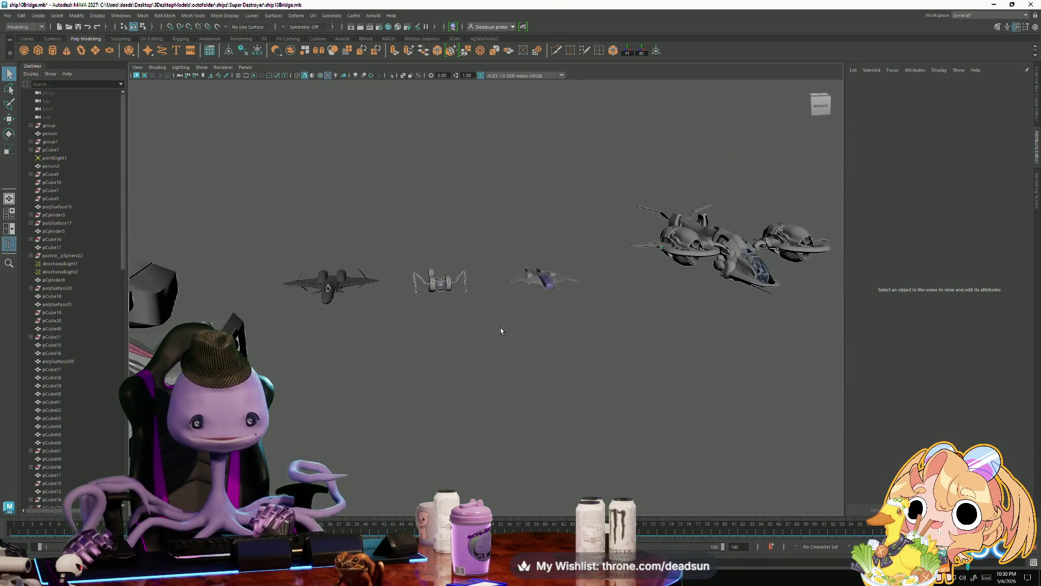
pyautogui.keyDown('alt'); pyautogui.moveTo(500, 330); pyautogui.dragTo(611, 281); pyautogui.keyUp('alt')
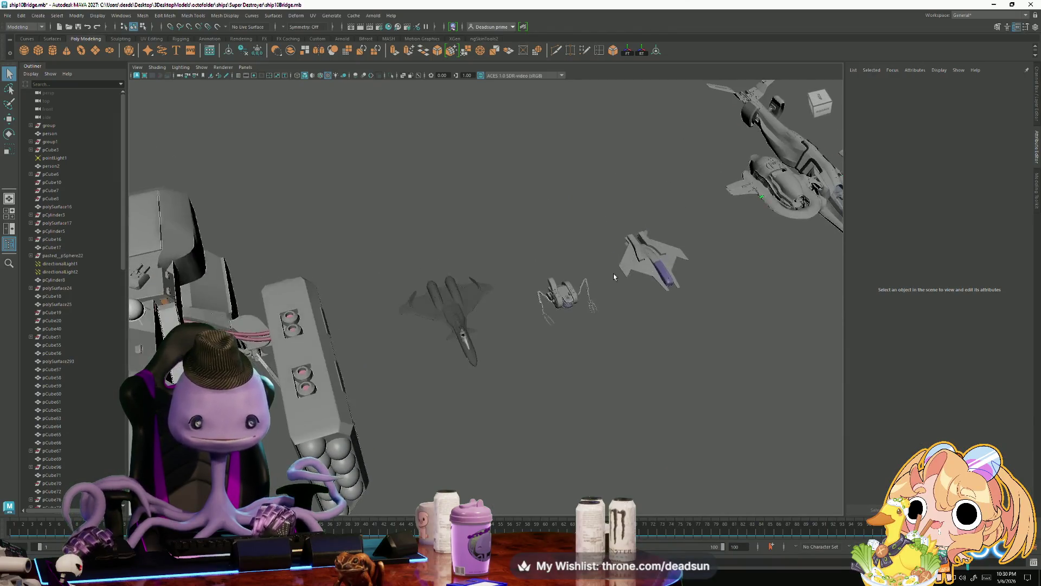
pyautogui.click(643, 258)
pyautogui.press('f')
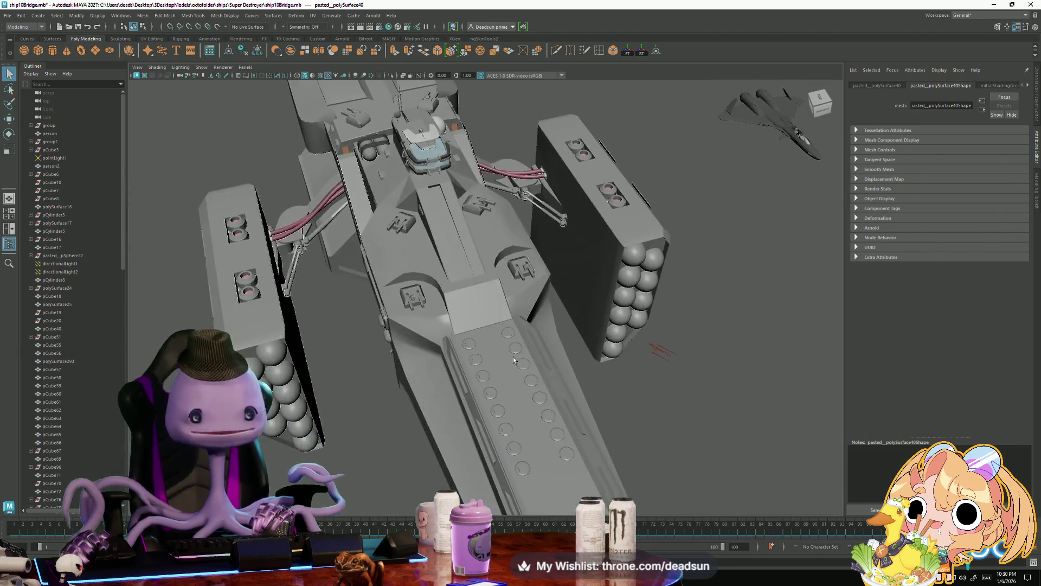
pyautogui.moveTo(450, 409)
pyautogui.keyDown('alt'); pyautogui.mouseDown()
pyautogui.moveTo(389, 324)
pyautogui.moveTo(379, 328)
pyautogui.moveTo(422, 321)
pyautogui.mouseUp(); pyautogui.keyUp('alt')
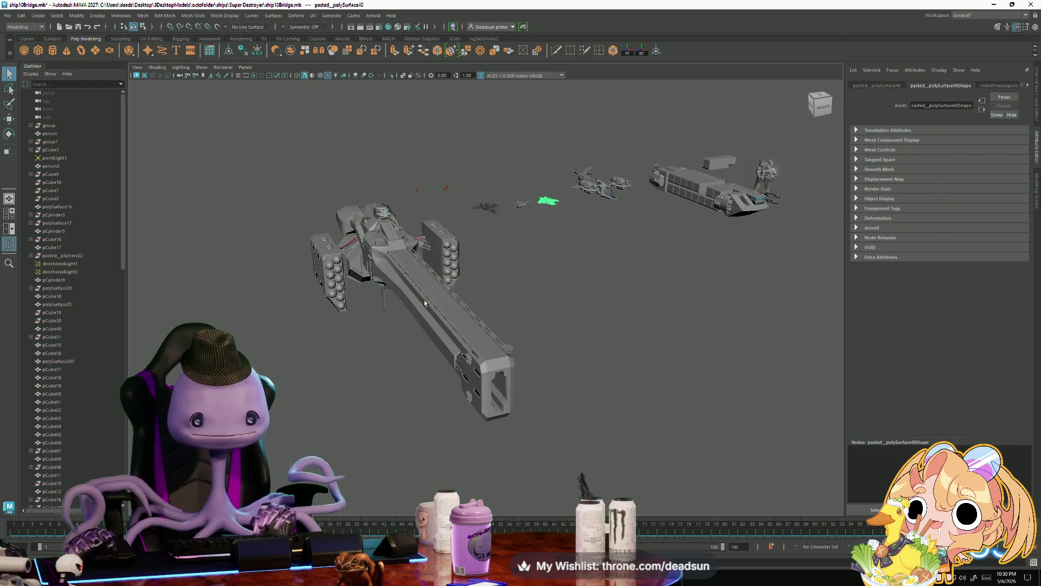
pyautogui.keyDown('alt'); pyautogui.moveTo(368, 345); pyautogui.dragTo(400, 360); pyautogui.keyUp('alt')
pyautogui.keyDown('alt'); pyautogui.moveTo(400, 360); pyautogui.dragTo(517, 449, button='right'); pyautogui.keyUp('alt')
pyautogui.moveTo(516, 449)
pyautogui.keyDown('alt'); pyautogui.mouseDown()
pyautogui.moveTo(518, 333)
pyautogui.moveTo(573, 324)
pyautogui.moveTo(516, 379)
pyautogui.moveTo(529, 408)
pyautogui.mouseUp(); pyautogui.keyUp('alt')
pyautogui.keyDown('alt'); pyautogui.moveTo(529, 408); pyautogui.dragTo(458, 340, button='middle'); pyautogui.keyUp('alt')
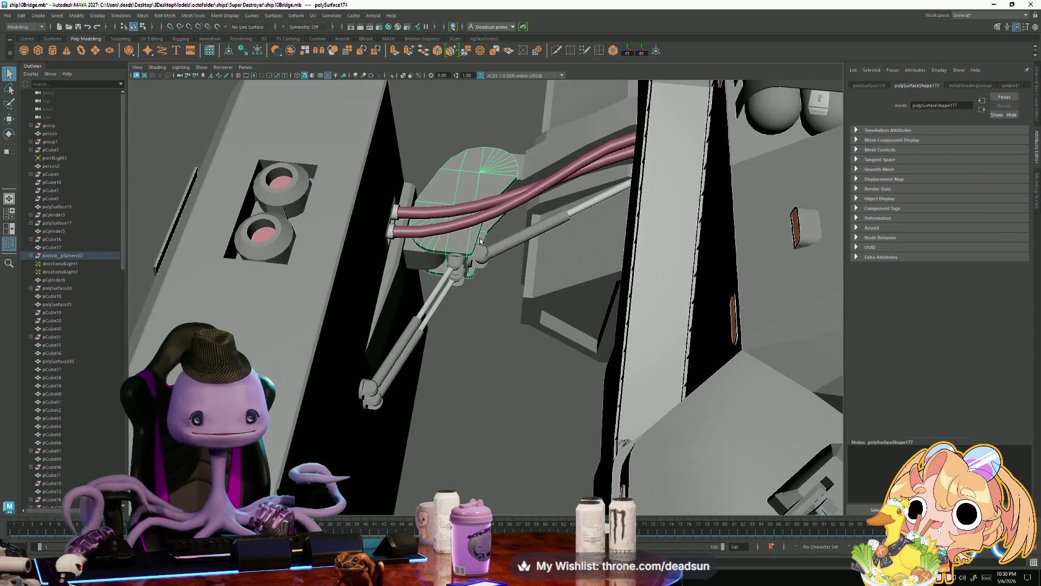
pyautogui.keyDown('alt'); pyautogui.moveTo(479, 254); pyautogui.dragTo(486, 337); pyautogui.keyUp('alt')
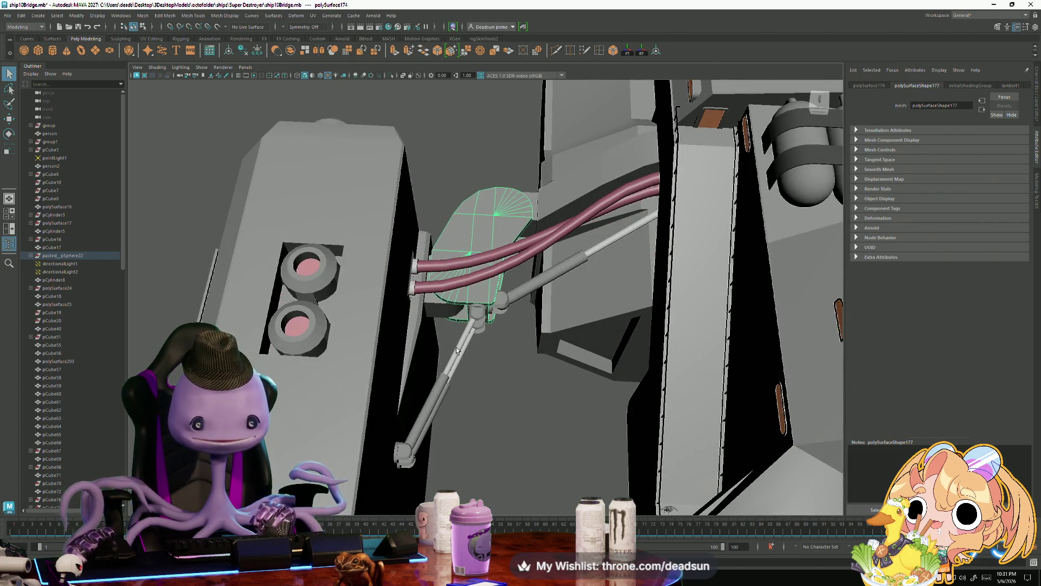
pyautogui.moveTo(490, 272)
pyautogui.keyDown('alt'); pyautogui.mouseDown()
pyautogui.moveTo(530, 281)
pyautogui.moveTo(497, 153)
pyautogui.mouseUp(); pyautogui.keyUp('alt')
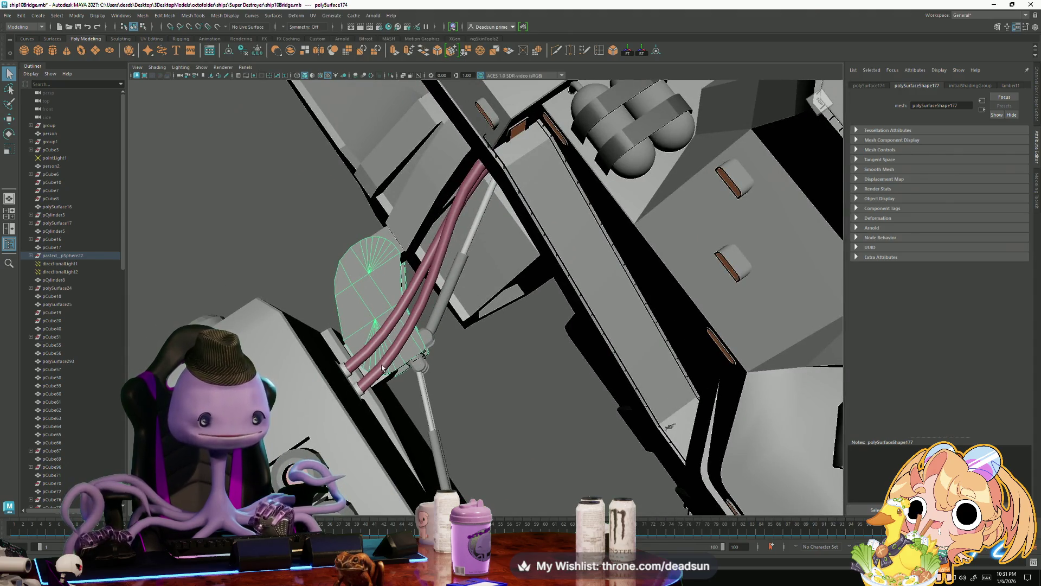
pyautogui.moveTo(380, 358)
pyautogui.keyDown('alt'); pyautogui.mouseDown()
pyautogui.moveTo(422, 361)
pyautogui.moveTo(649, 275)
pyautogui.mouseUp(); pyautogui.keyUp('alt')
pyautogui.scroll(5, 439, 350)
pyautogui.scroll(3, 455, 339)
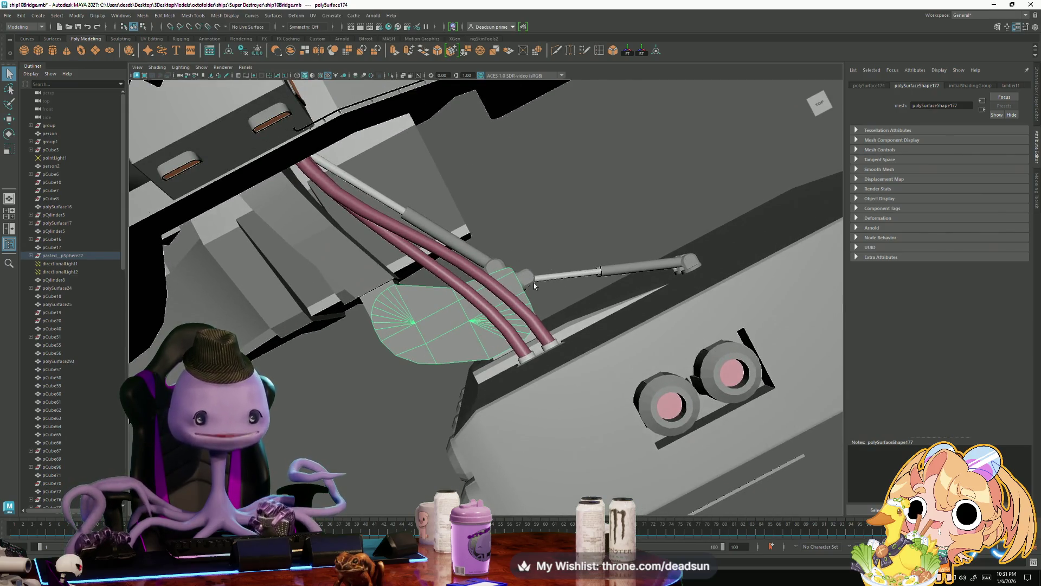
pyautogui.moveTo(546, 295)
pyautogui.keyDown('alt'); pyautogui.mouseDown()
pyautogui.moveTo(350, 316)
pyautogui.moveTo(404, 347)
pyautogui.mouseUp(); pyautogui.keyUp('alt')
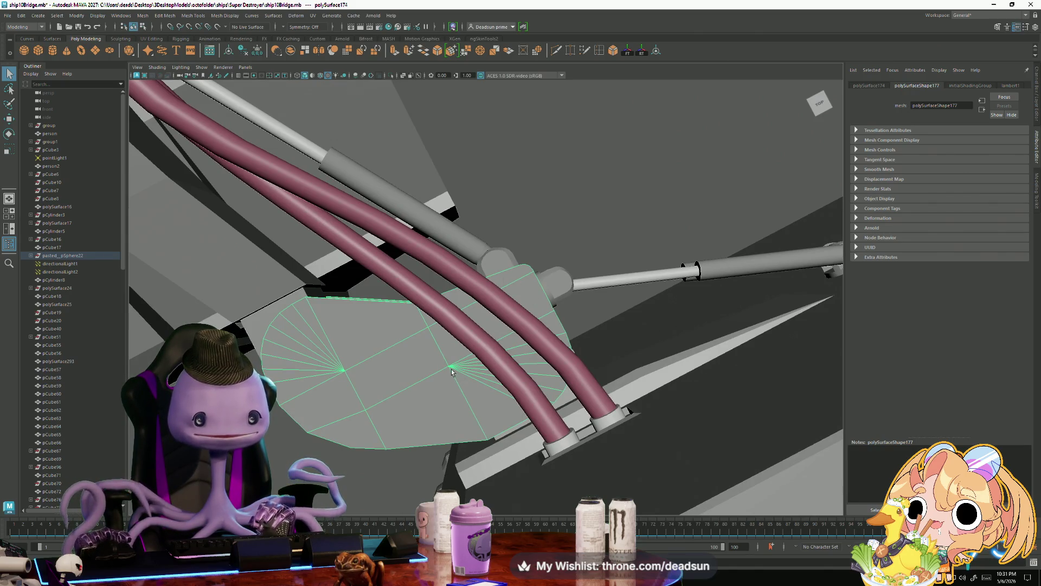
pyautogui.scroll(-3, 450, 373)
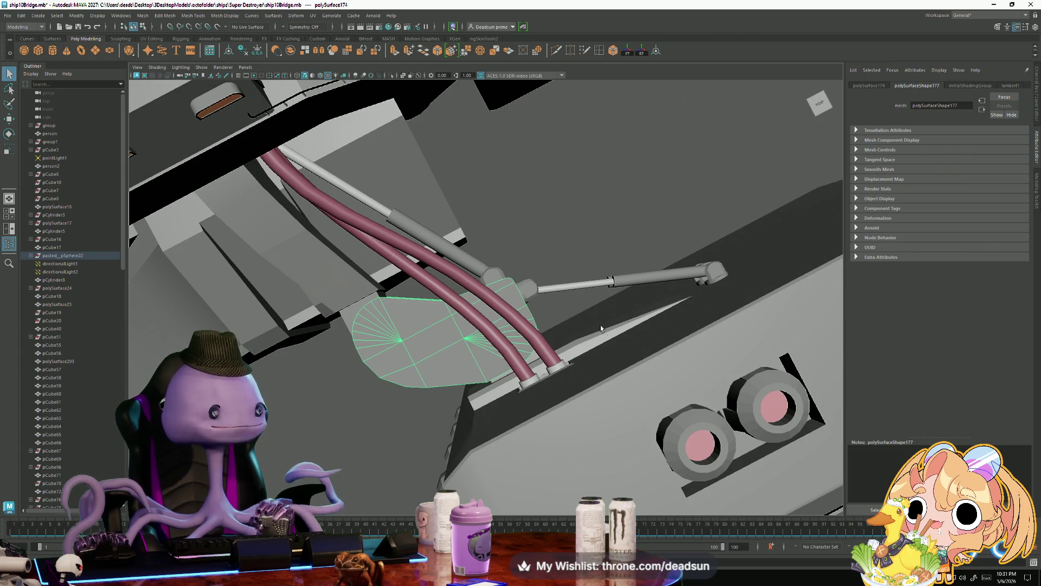
pyautogui.moveTo(584, 336)
pyautogui.keyDown('alt'); pyautogui.mouseDown()
pyautogui.moveTo(523, 339)
pyautogui.moveTo(547, 363)
pyautogui.moveTo(551, 422)
pyautogui.moveTo(537, 461)
pyautogui.mouseUp(); pyautogui.keyUp('alt')
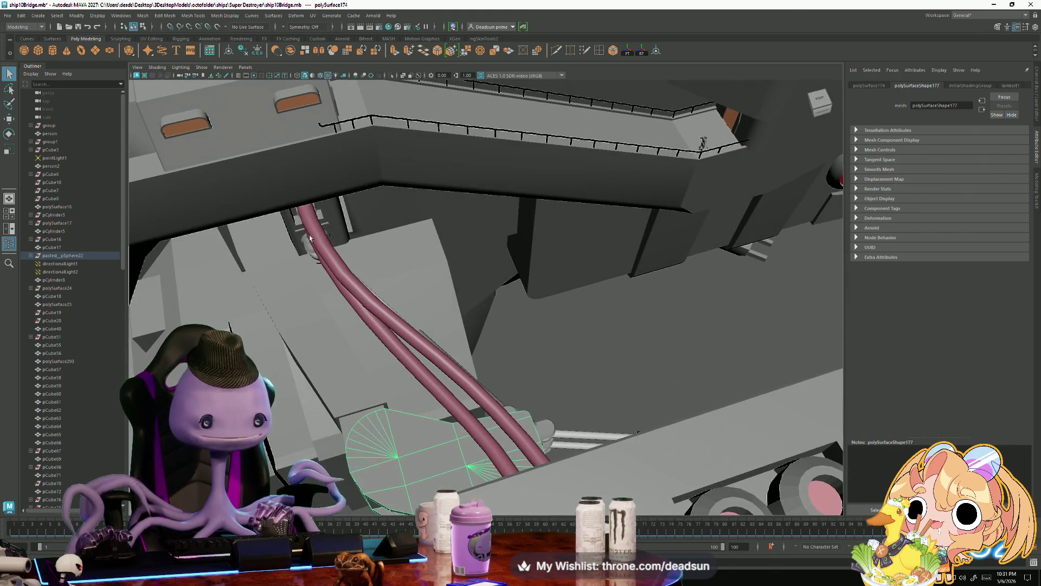
pyautogui.moveTo(387, 369)
pyautogui.keyDown('alt'); pyautogui.mouseDown()
pyautogui.moveTo(490, 374)
pyautogui.moveTo(447, 374)
pyautogui.mouseUp(); pyautogui.keyUp('alt')
pyautogui.moveTo(246, 197)
pyautogui.keyDown('alt'); pyautogui.mouseDown()
pyautogui.moveTo(476, 376)
pyautogui.moveTo(360, 251)
pyautogui.moveTo(376, 269)
pyautogui.mouseUp(); pyautogui.keyUp('alt')
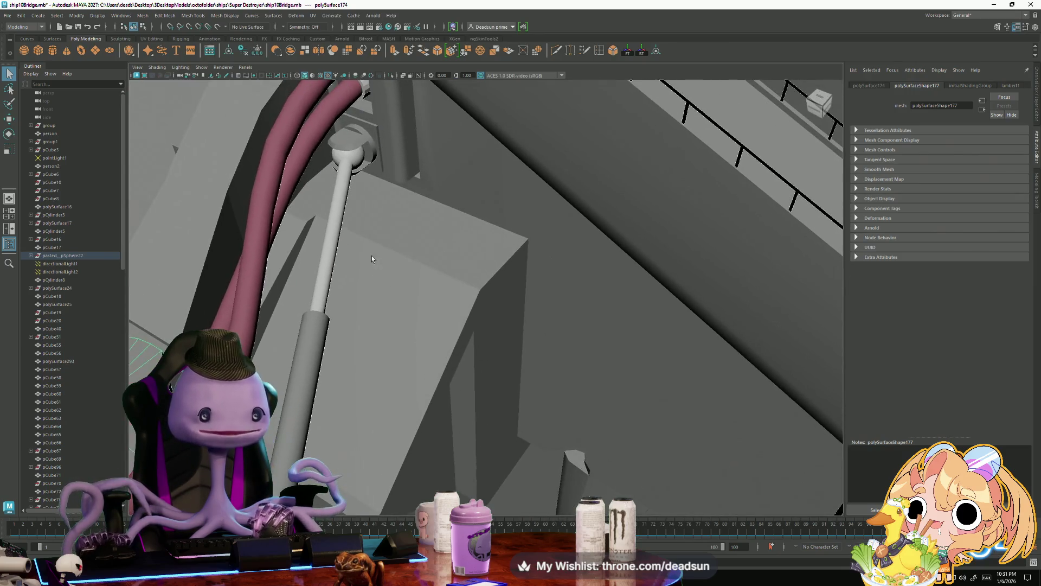
pyautogui.moveTo(362, 160)
pyautogui.keyDown('alt'); pyautogui.mouseDown()
pyautogui.moveTo(465, 307)
pyautogui.moveTo(479, 297)
pyautogui.moveTo(504, 315)
pyautogui.mouseUp(); pyautogui.keyUp('alt')
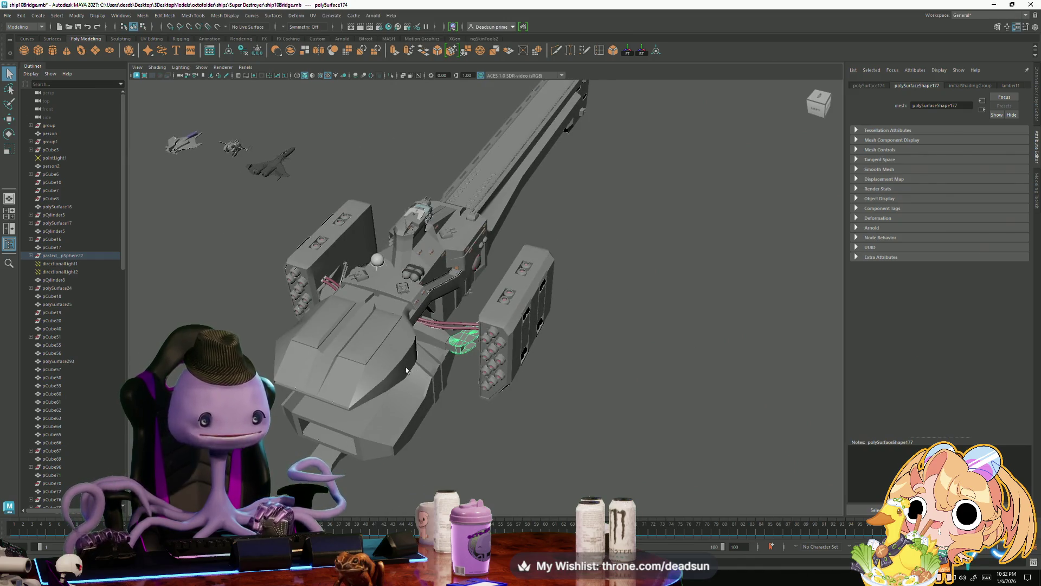
pyautogui.moveTo(448, 382)
pyautogui.keyDown('alt'); pyautogui.mouseDown()
pyautogui.moveTo(479, 378)
pyautogui.moveTo(444, 414)
pyautogui.moveTo(440, 354)
pyautogui.mouseUp(); pyautogui.keyUp('alt')
pyautogui.moveTo(534, 373)
pyautogui.keyDown('alt'); pyautogui.mouseDown()
pyautogui.moveTo(428, 372)
pyautogui.moveTo(367, 322)
pyautogui.moveTo(378, 333)
pyautogui.moveTo(368, 347)
pyautogui.mouseUp(); pyautogui.keyUp('alt')
pyautogui.hotkey('ctrl', 'h')
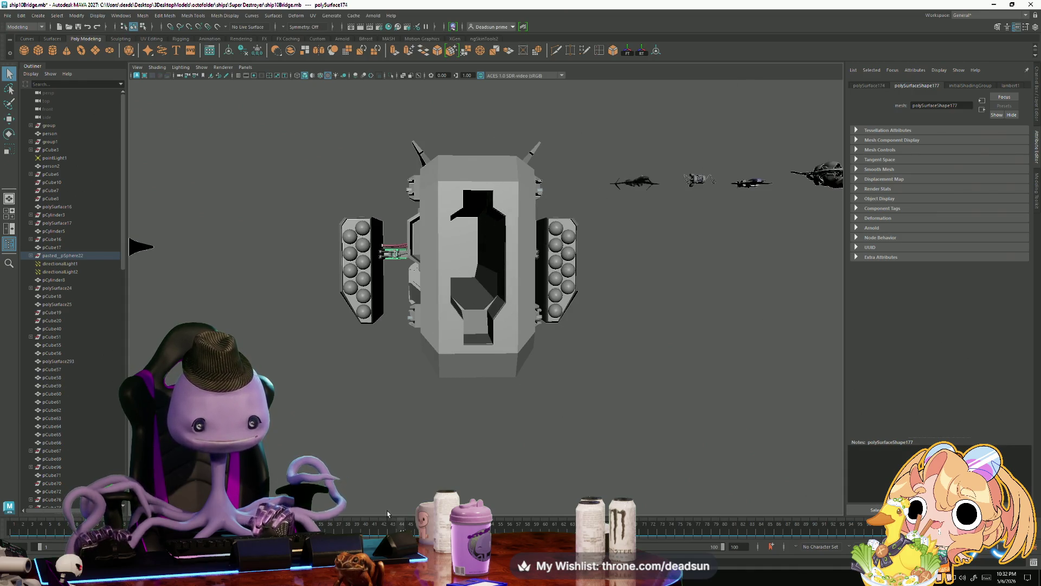
pyautogui.moveTo(390, 347)
pyautogui.keyDown('alt'); pyautogui.mouseDown()
pyautogui.moveTo(403, 362)
pyautogui.moveTo(383, 397)
pyautogui.mouseUp(); pyautogui.keyUp('alt')
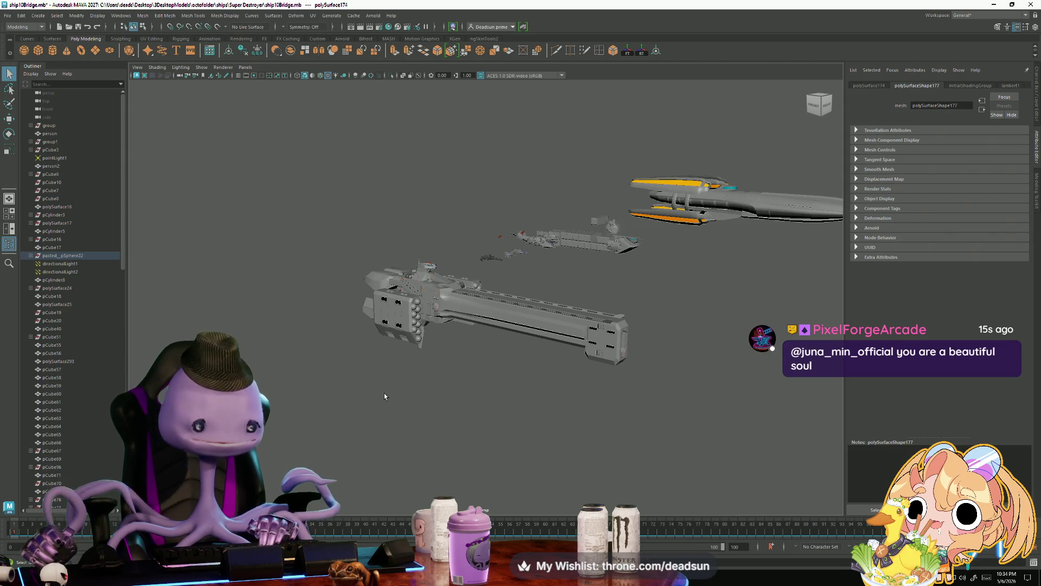
# - Switch to the UFOPROPS.mb Maya window and orbit around the tractor to see the cow and UFO
pyautogui.hotkey('alt', 'Tab')
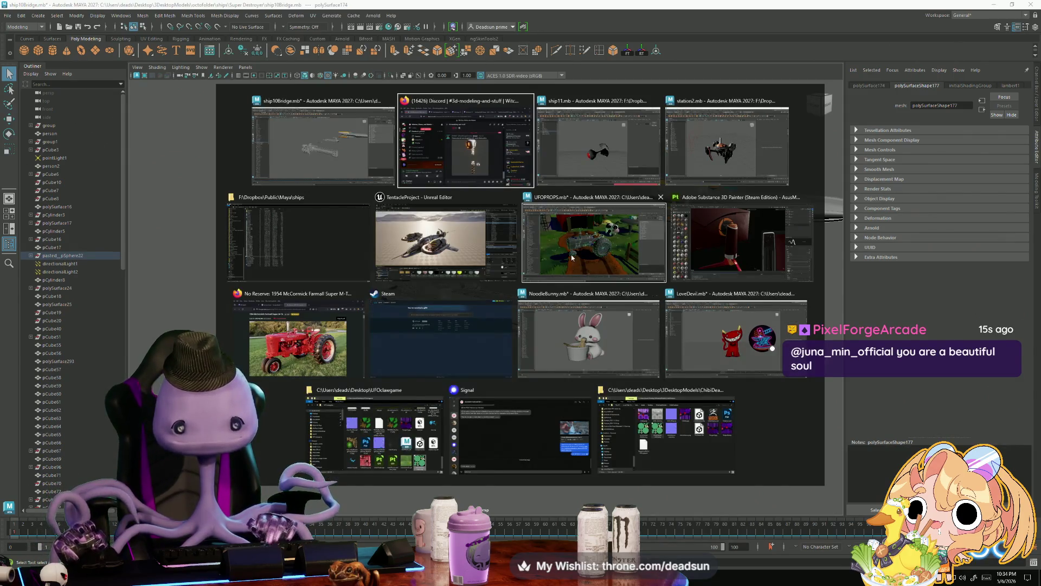
pyautogui.click(572, 257)
pyautogui.scroll(10, 426, 354)
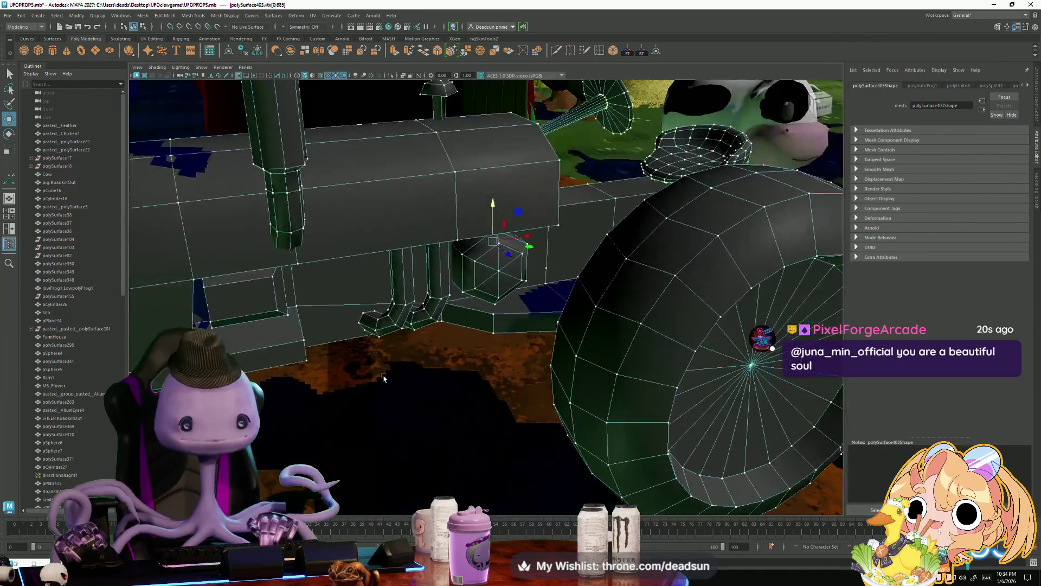
pyautogui.scroll(-10, 412, 374)
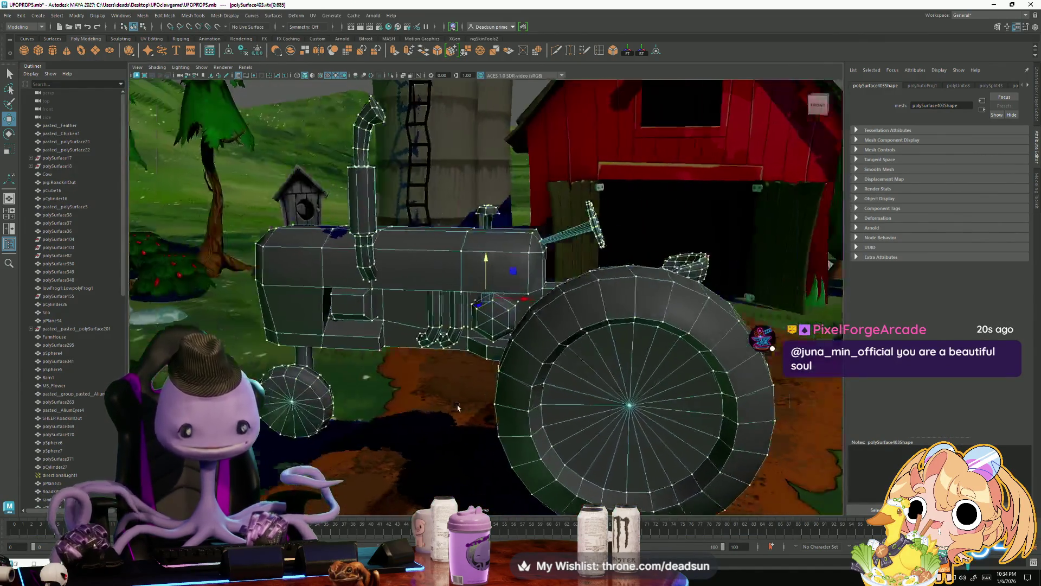
pyautogui.moveTo(457, 408)
pyautogui.keyDown('alt'); pyautogui.mouseDown()
pyautogui.moveTo(502, 411)
pyautogui.moveTo(591, 293)
pyautogui.mouseUp(); pyautogui.keyUp('alt')
# - Return the tractor to Object Mode and deselect it, then orbit closer and reselect the tractor
pyautogui.rightClick(599, 280)
pyautogui.click(638, 269)
pyautogui.keyDown('alt'); pyautogui.moveTo(640, 266); pyautogui.dragTo(701, 103); pyautogui.keyUp('alt')
pyautogui.click(702, 103)
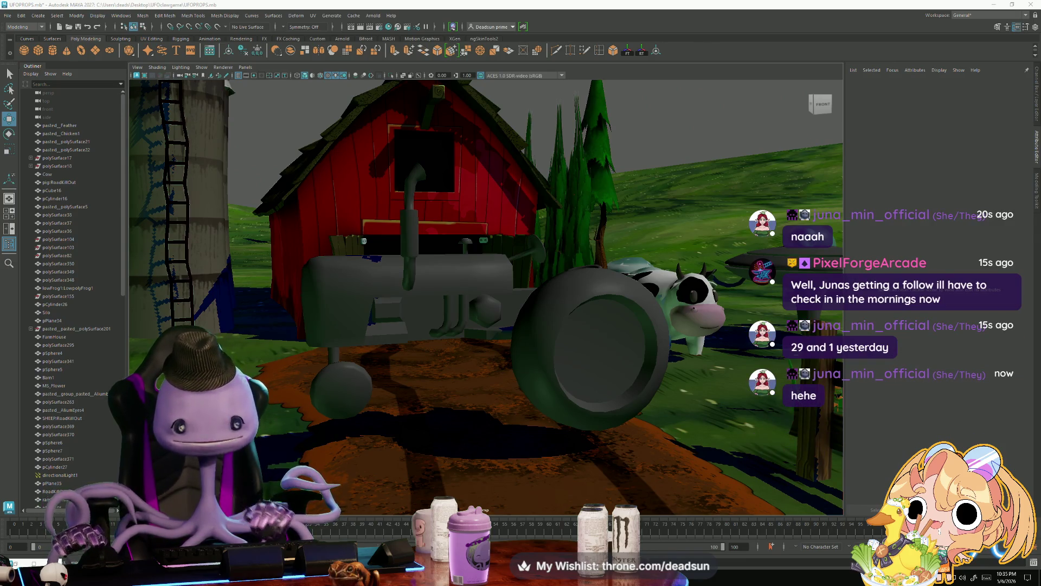
pyautogui.keyDown('alt'); pyautogui.moveTo(388, 347); pyautogui.dragTo(464, 374, button='right'); pyautogui.keyUp('alt')
pyautogui.keyDown('alt'); pyautogui.moveTo(463, 374); pyautogui.dragTo(434, 324); pyautogui.keyUp('alt')
pyautogui.click(434, 325)
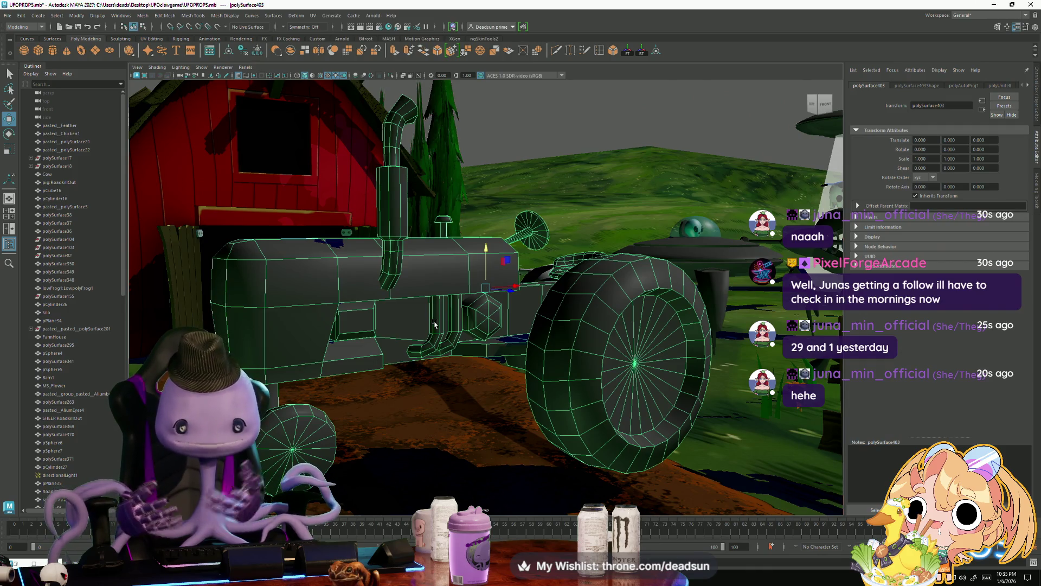
# - In Vertex mode, select the exhaust pipe's top vertices and shift the tip sideways
pyautogui.keyDown('alt'); pyautogui.moveTo(456, 162); pyautogui.dragTo(380, 152); pyautogui.keyUp('alt')
pyautogui.moveTo(379, 151); pyautogui.dragTo(352, 153, button='right')
pyautogui.moveTo(347, 103)
pyautogui.mouseDown()
pyautogui.moveTo(431, 166)
pyautogui.moveTo(389, 151)
pyautogui.mouseUp()
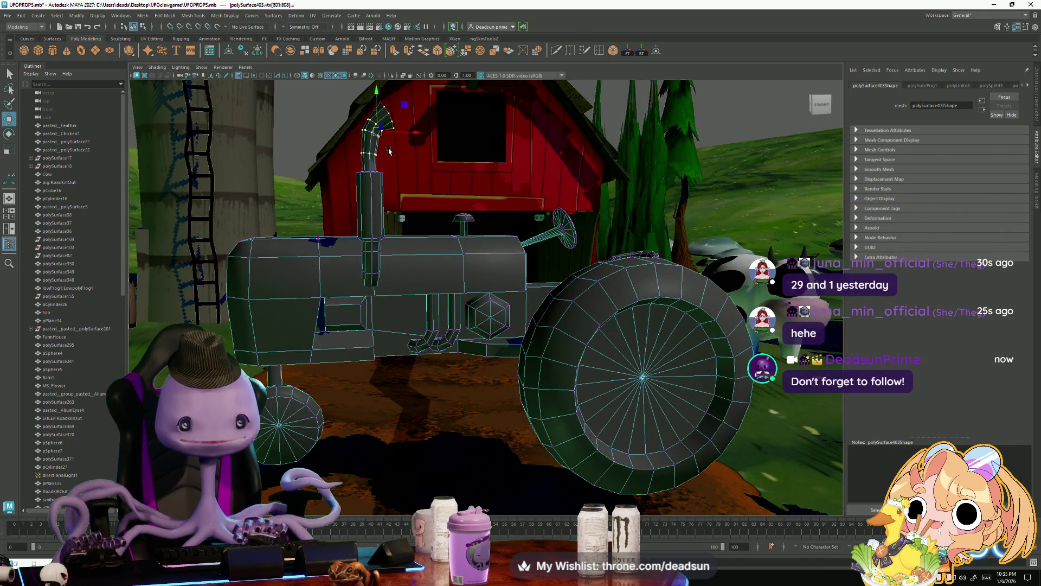
pyautogui.moveTo(343, 95)
pyautogui.mouseDown()
pyautogui.moveTo(425, 173)
pyautogui.moveTo(418, 131)
pyautogui.mouseUp()
pyautogui.moveTo(416, 177)
pyautogui.keyDown('alt'); pyautogui.mouseDown()
pyautogui.moveTo(414, 288)
pyautogui.moveTo(488, 212)
pyautogui.moveTo(435, 316)
pyautogui.mouseUp(); pyautogui.keyUp('alt')
pyautogui.click(493, 203)
# - Switch the tractor back to Object Mode and select the whole tractor, viewed with the cow and farmhouse
pyautogui.keyDown('alt'); pyautogui.moveTo(435, 317); pyautogui.dragTo(494, 347, button='right'); pyautogui.keyUp('alt')
pyautogui.keyDown('alt'); pyautogui.moveTo(494, 347); pyautogui.dragTo(517, 271); pyautogui.keyUp('alt')
pyautogui.moveTo(521, 254); pyautogui.dragTo(574, 201, button='right')
pyautogui.moveTo(574, 200)
pyautogui.keyDown('alt'); pyautogui.mouseDown()
pyautogui.moveTo(408, 329)
pyautogui.moveTo(522, 347)
pyautogui.moveTo(512, 281)
pyautogui.mouseUp(); pyautogui.keyUp('alt')
pyautogui.click(507, 255)
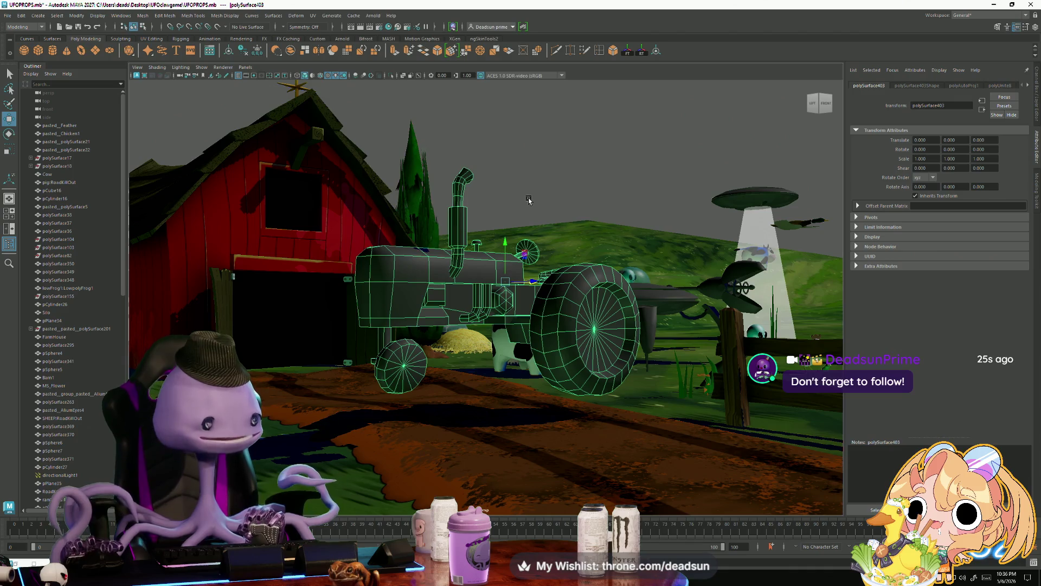
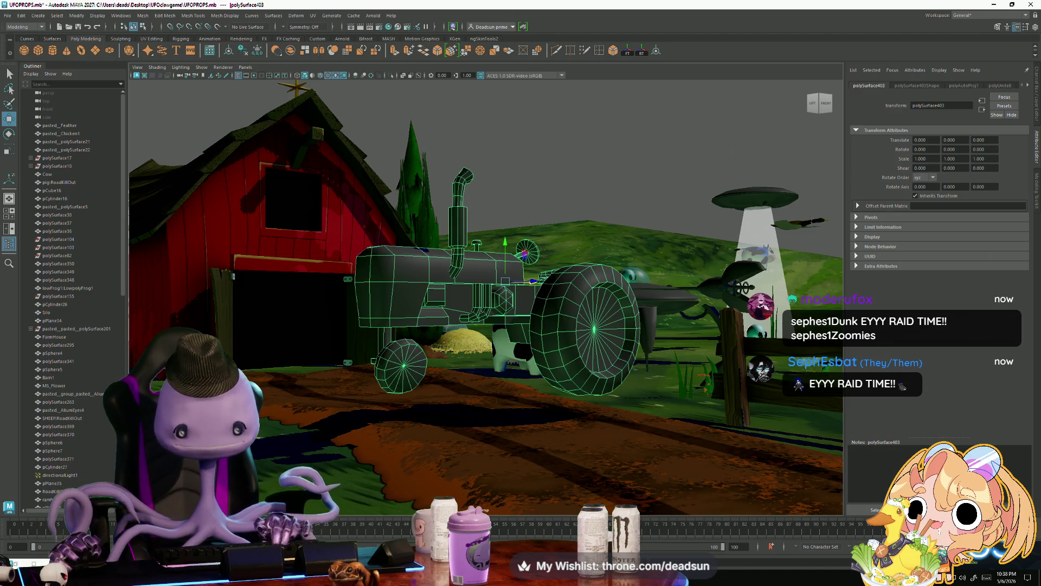
# - Orbit around the tractor in the farm scene, select it, and open UV > UV Editor
pyautogui.moveTo(457, 241)
pyautogui.keyDown('alt'); pyautogui.mouseDown()
pyautogui.moveTo(438, 382)
pyautogui.moveTo(453, 360)
pyautogui.mouseUp(); pyautogui.keyUp('alt')
pyautogui.scroll(4, 453, 360)
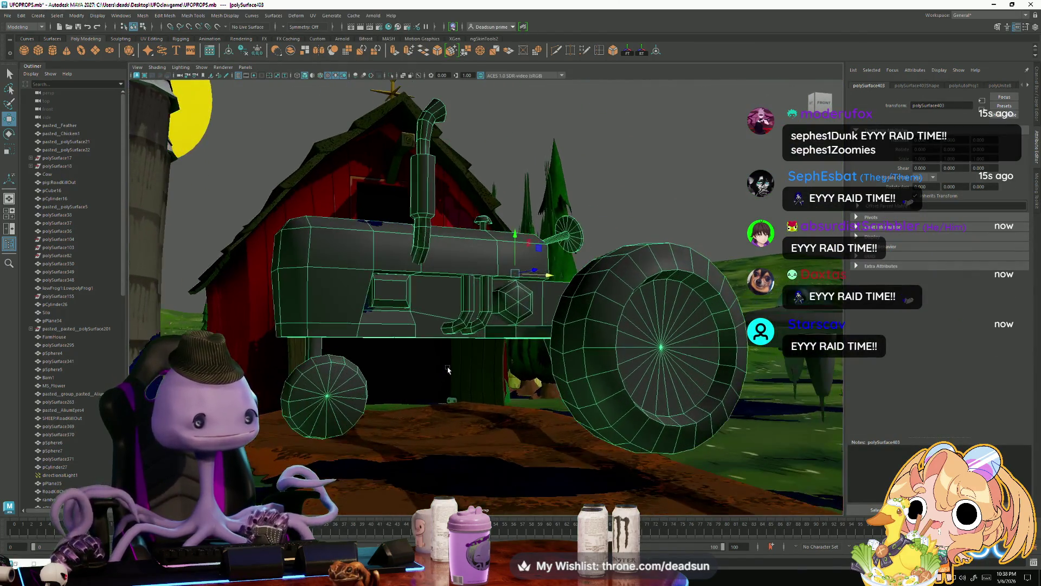
pyautogui.click(578, 325)
pyautogui.moveTo(579, 326)
pyautogui.keyDown('alt'); pyautogui.mouseDown()
pyautogui.moveTo(506, 350)
pyautogui.moveTo(546, 216)
pyautogui.moveTo(550, 380)
pyautogui.mouseUp(); pyautogui.keyUp('alt')
pyautogui.click(546, 216)
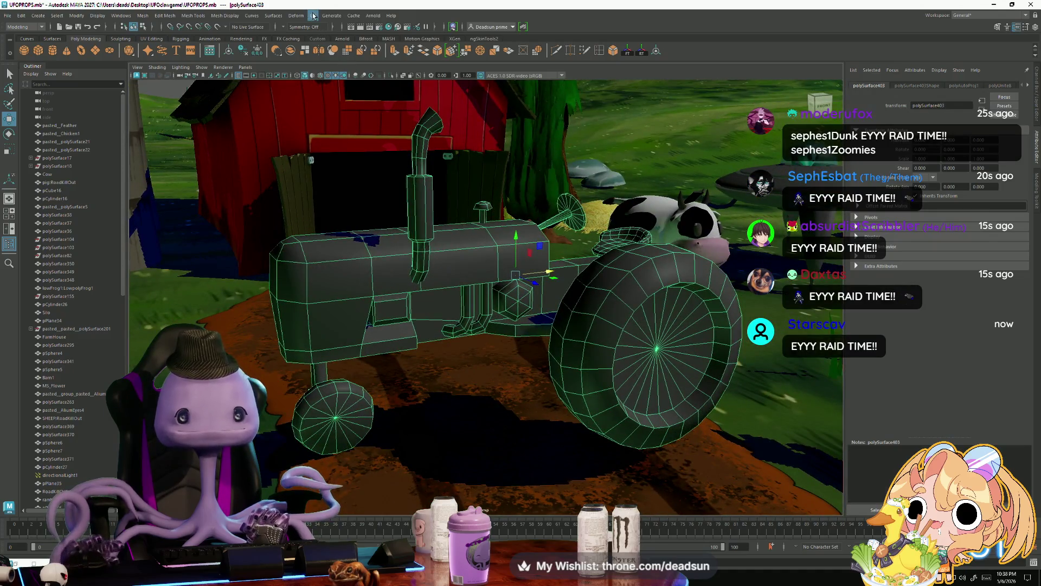
pyautogui.click(313, 16)
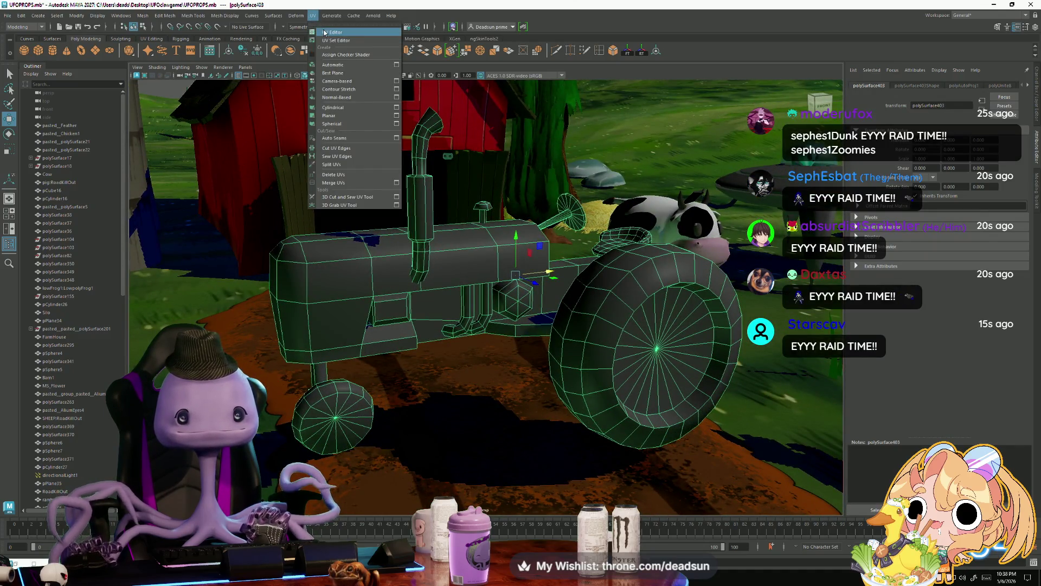
pyautogui.click(332, 32)
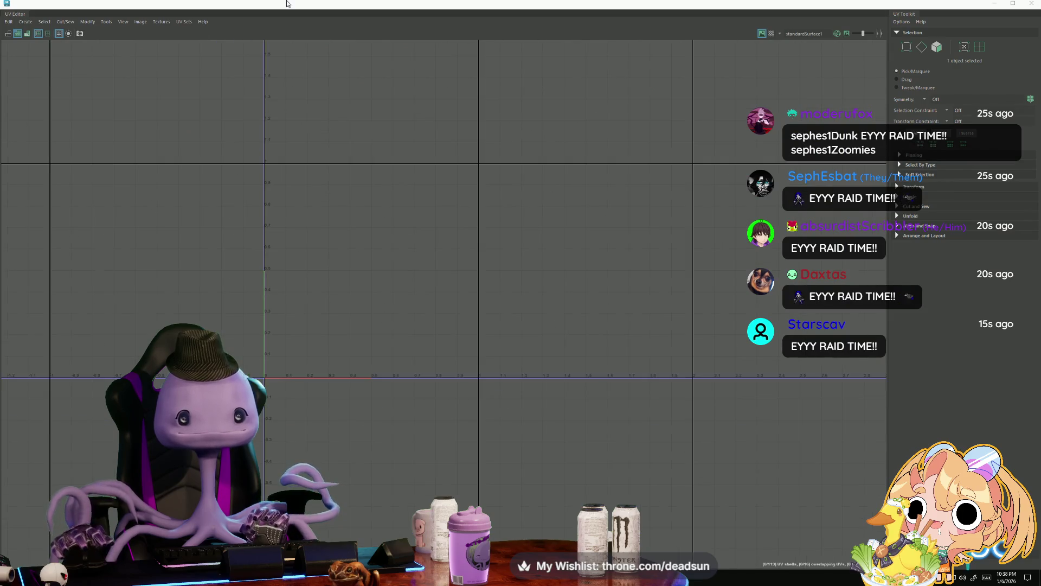
# - Load the tractor's UVs into a maximized UV Editor, framed on the lower shells
pyautogui.doubleClick(290, 4)
pyautogui.click(339, 265)
pyautogui.press('f')
pyautogui.moveTo(749, 118); pyautogui.dragTo(323, 43)
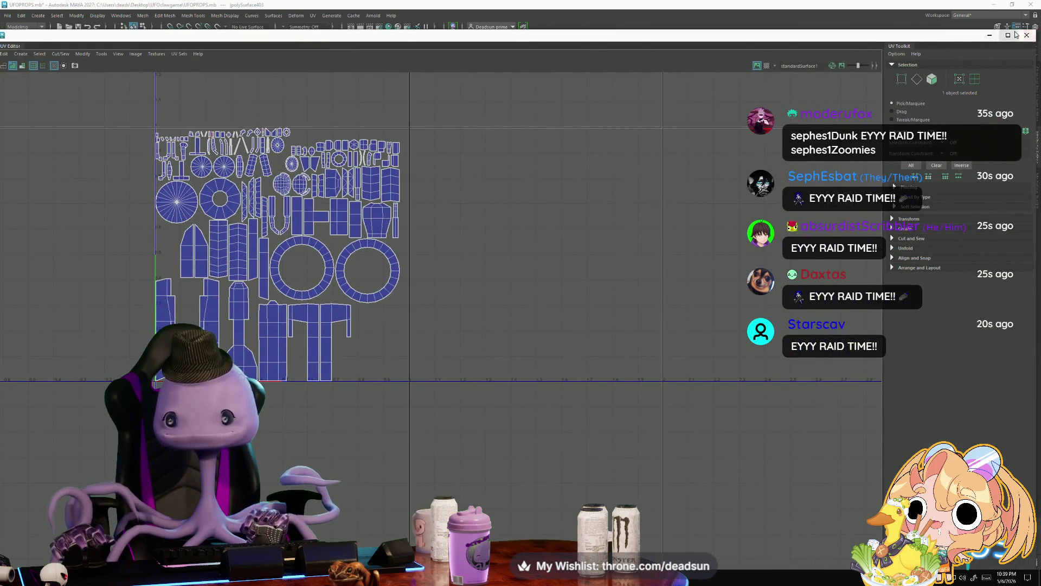
pyautogui.click(1008, 34)
pyautogui.scroll(2, 316, 291)
pyautogui.scroll(1, 316, 291)
pyautogui.keyDown('alt'); pyautogui.moveTo(92, 272); pyautogui.dragTo(250, 268, button='middle'); pyautogui.keyUp('alt')
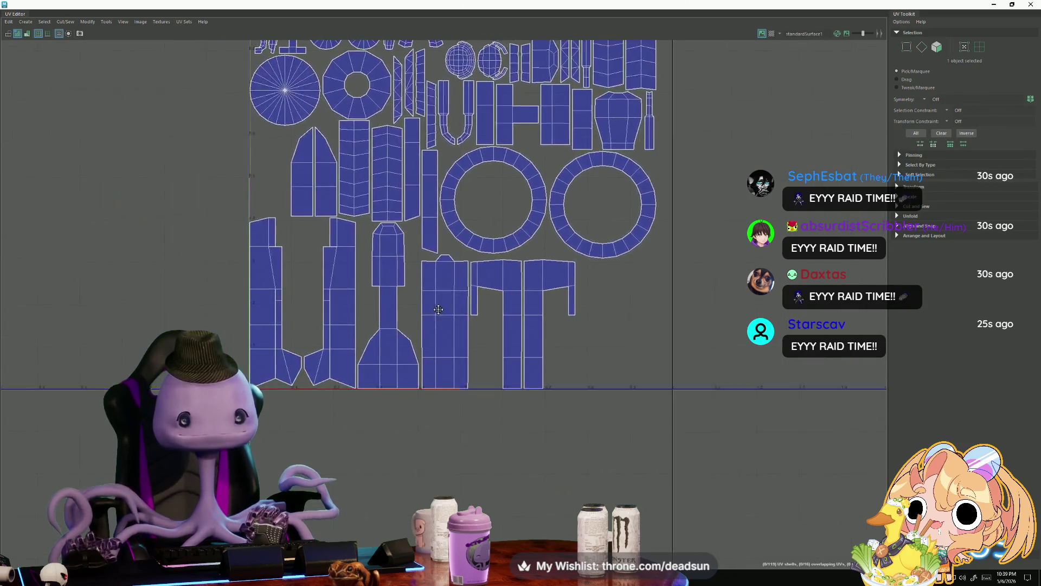
pyautogui.scroll(1, 251, 267)
# - In edge mode, select the edge loop and the two vertical edges to cut on the left shell
pyautogui.moveTo(250, 266); pyautogui.dragTo(225, 257, button='right')
pyautogui.doubleClick(257, 315)
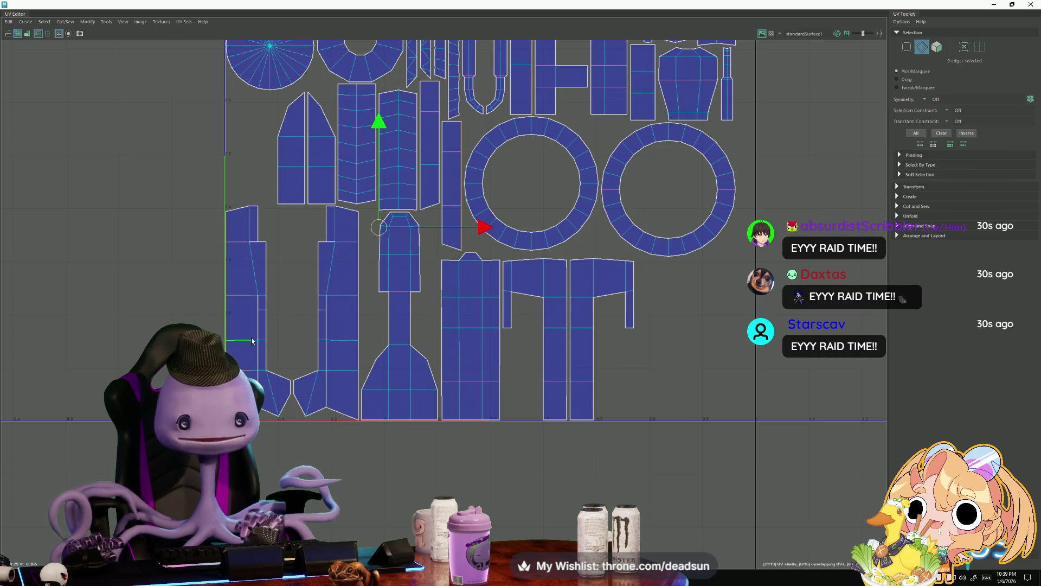
pyautogui.scroll(2, 260, 310)
pyautogui.click(266, 286)
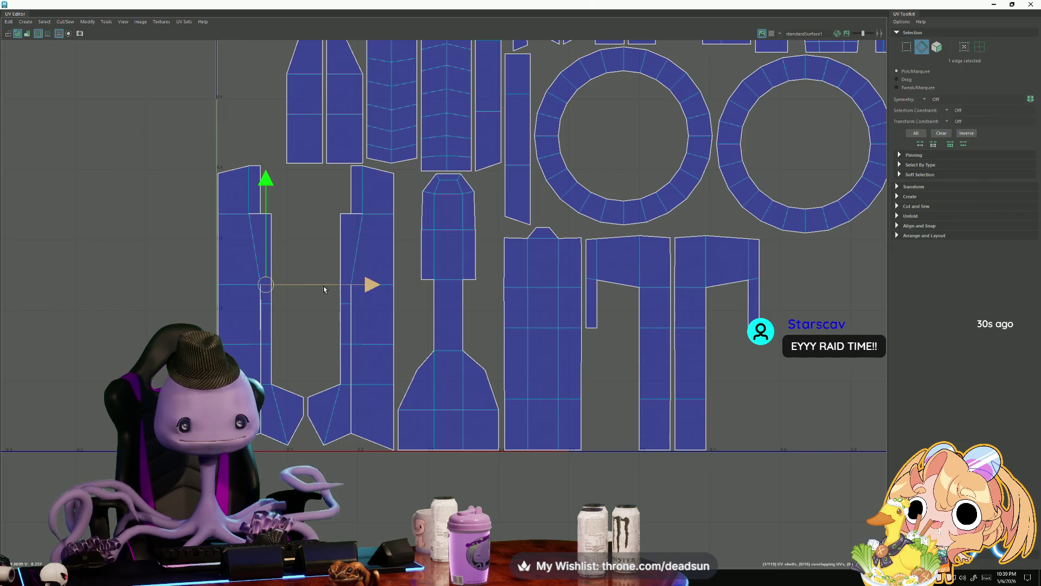
pyautogui.click(344, 282)
pyautogui.keyDown('shift'); pyautogui.click(345, 278); pyautogui.keyUp('shift')
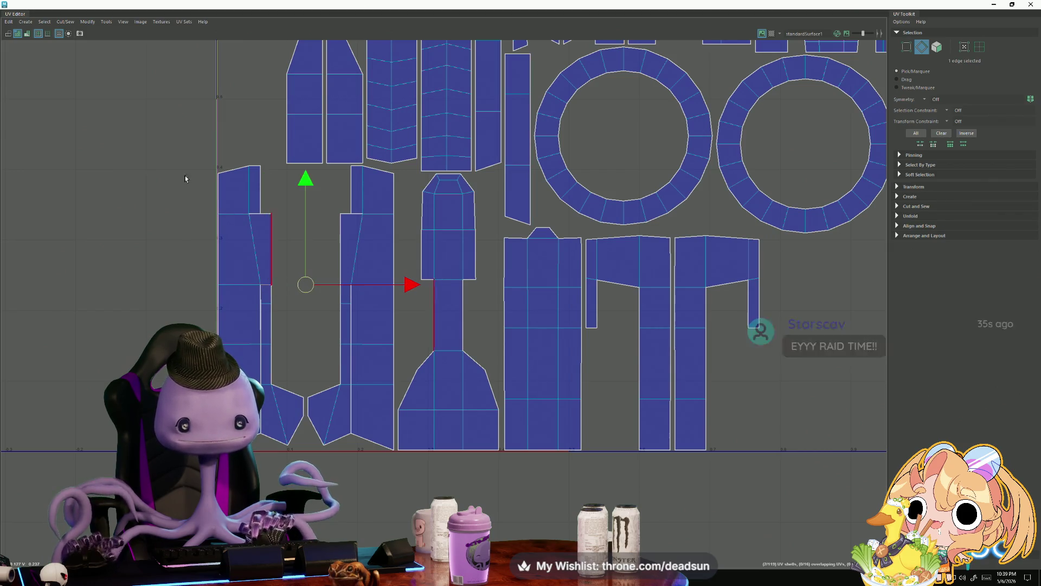
pyautogui.click(39, 20)
# - Cut the UVs along the two selected edges with Cut/Sew > Cut
pyautogui.click(70, 57)
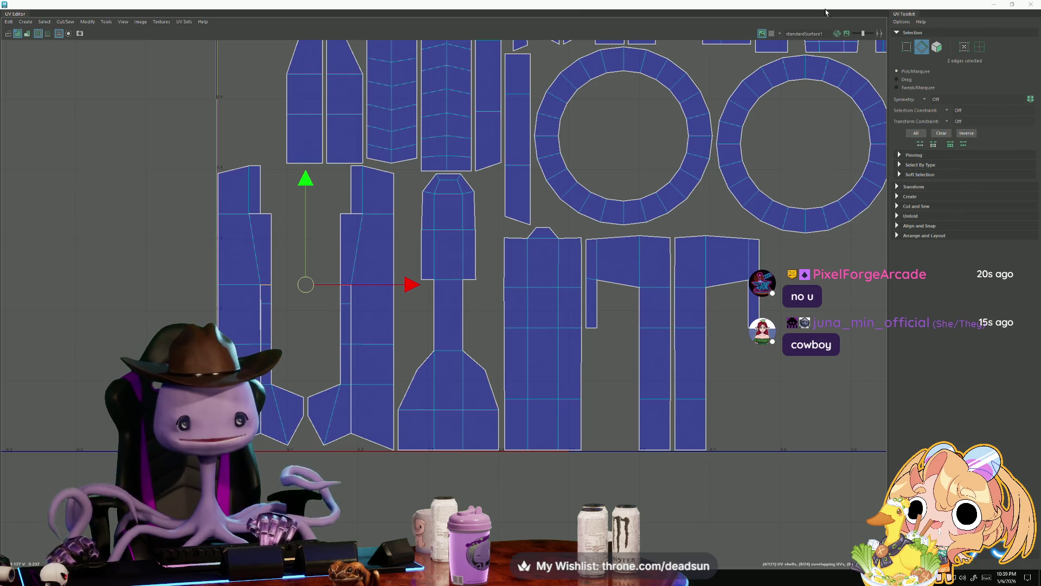
# - Drag the small V-shaped cut-off shell far left, then box-select edges on nearby shells
pyautogui.click(88, 22)
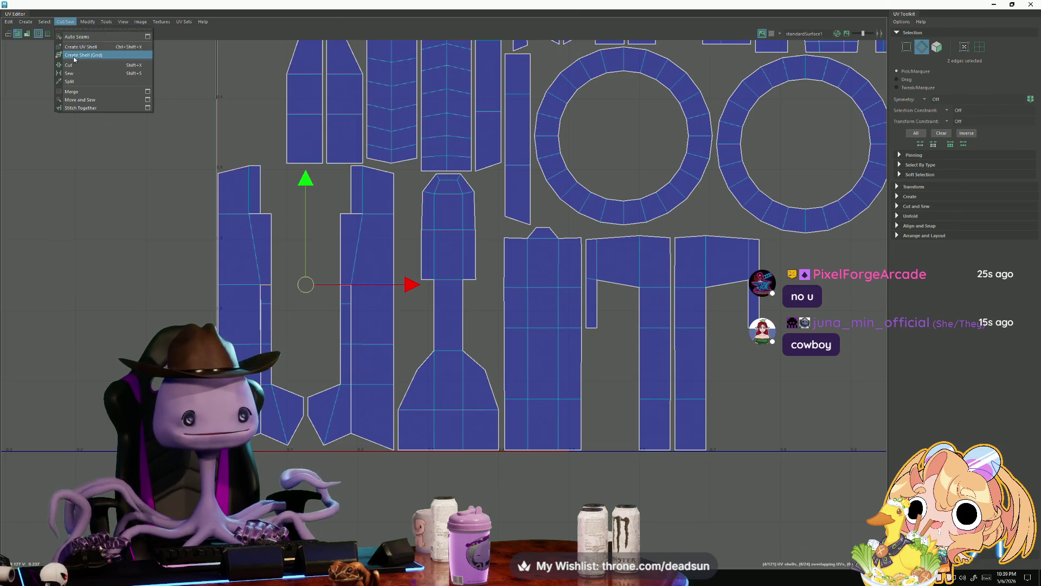
pyautogui.moveTo(268, 358)
pyautogui.mouseDown(button='right')
pyautogui.moveTo(281, 330)
pyautogui.moveTo(293, 356)
pyautogui.mouseUp(button='right')
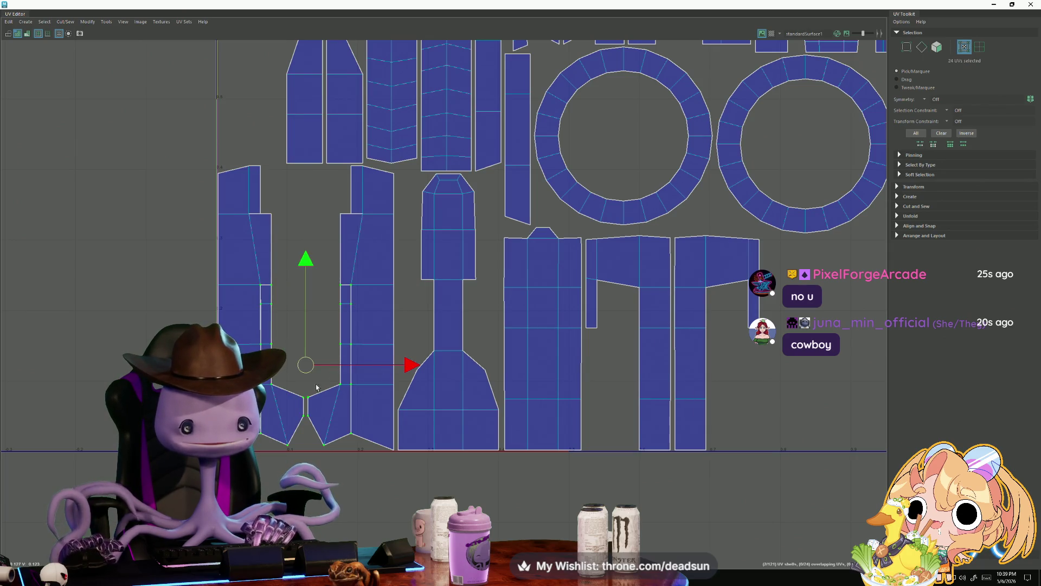
pyautogui.moveTo(306, 367)
pyautogui.mouseDown()
pyautogui.moveTo(2, 317)
pyautogui.moveTo(17, 332)
pyautogui.mouseUp()
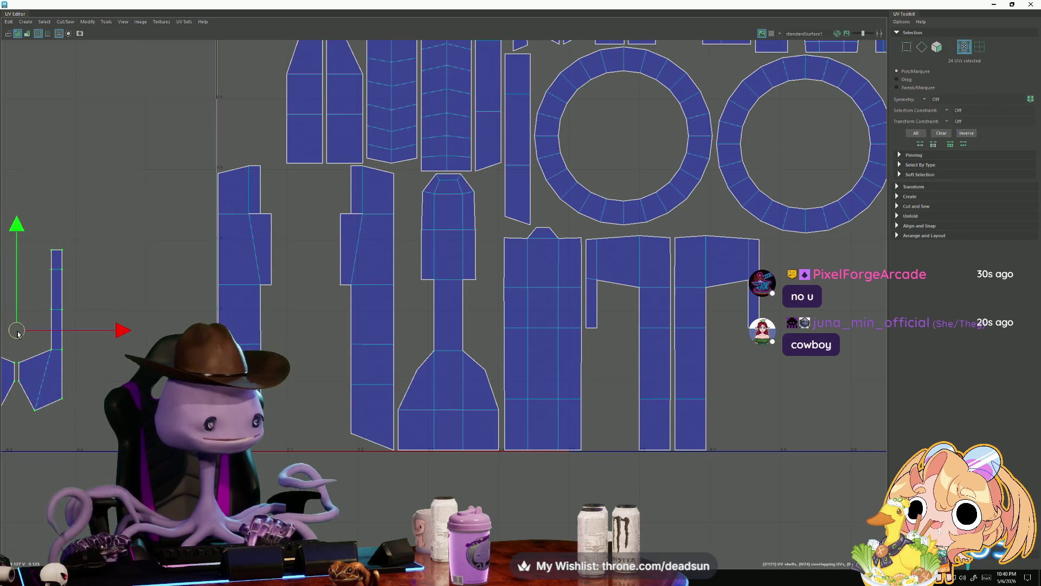
pyautogui.press('F10')
pyautogui.moveTo(190, 193)
pyautogui.mouseDown()
pyautogui.moveTo(239, 347)
pyautogui.moveTo(233, 379)
pyautogui.mouseUp()
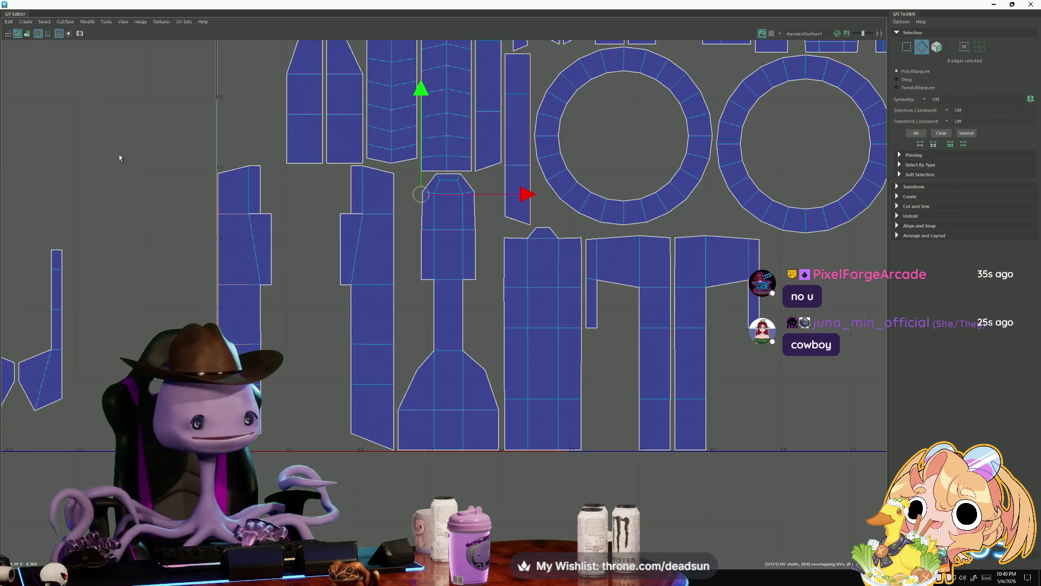
# - Save the UFOPROPS scene and return the UV Editor to full screen
pyautogui.click(9, 22)
pyautogui.click(25, 22)
pyautogui.click(25, 22)
pyautogui.doubleClick(2, 6)
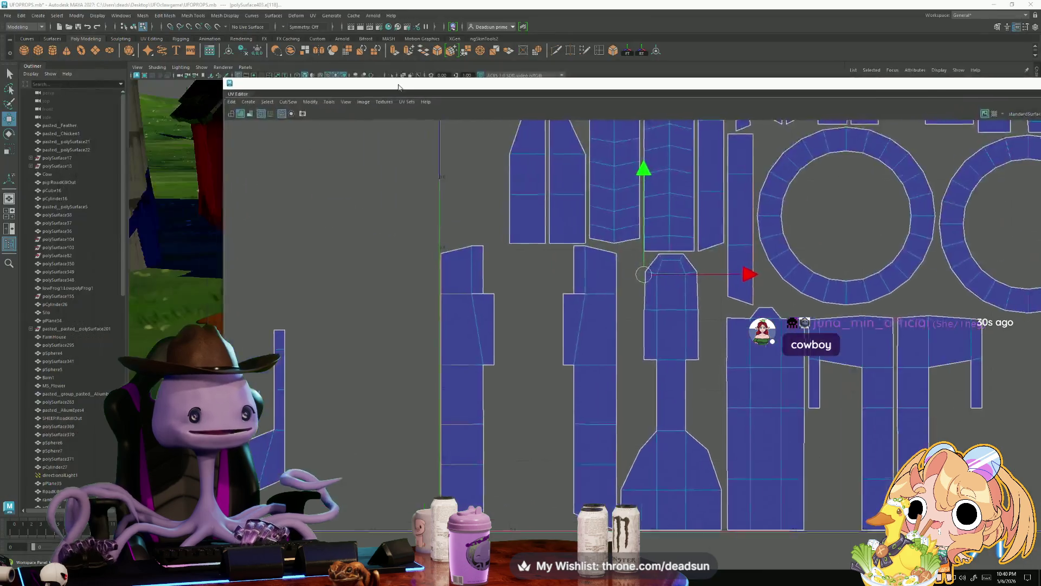
pyautogui.click(7, 15)
pyautogui.click(24, 50)
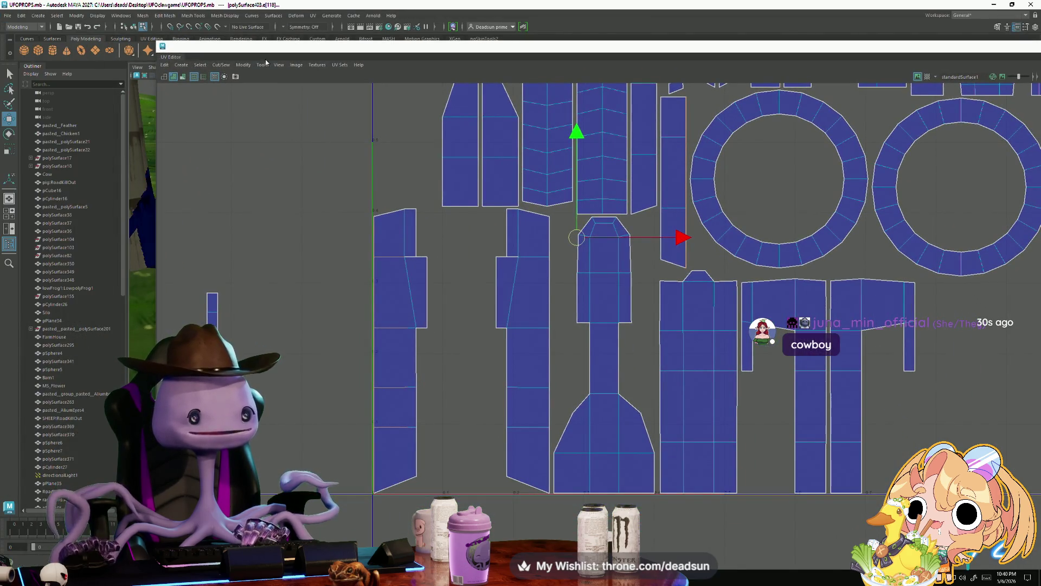
pyautogui.moveTo(392, 56)
pyautogui.mouseDown()
pyautogui.moveTo(188, 39)
pyautogui.moveTo(227, 38)
pyautogui.mouseUp()
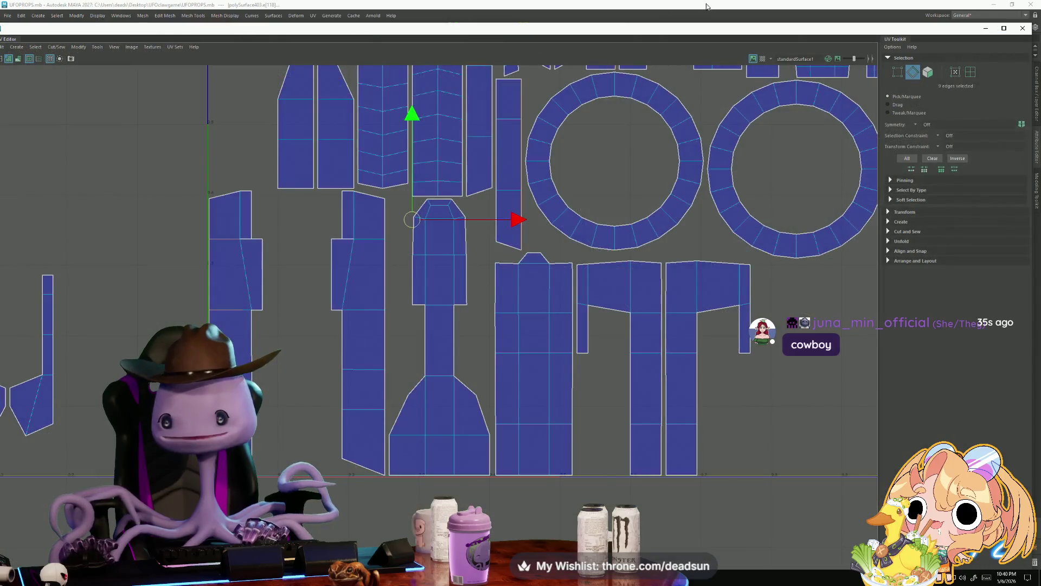
pyautogui.doubleClick(950, 31)
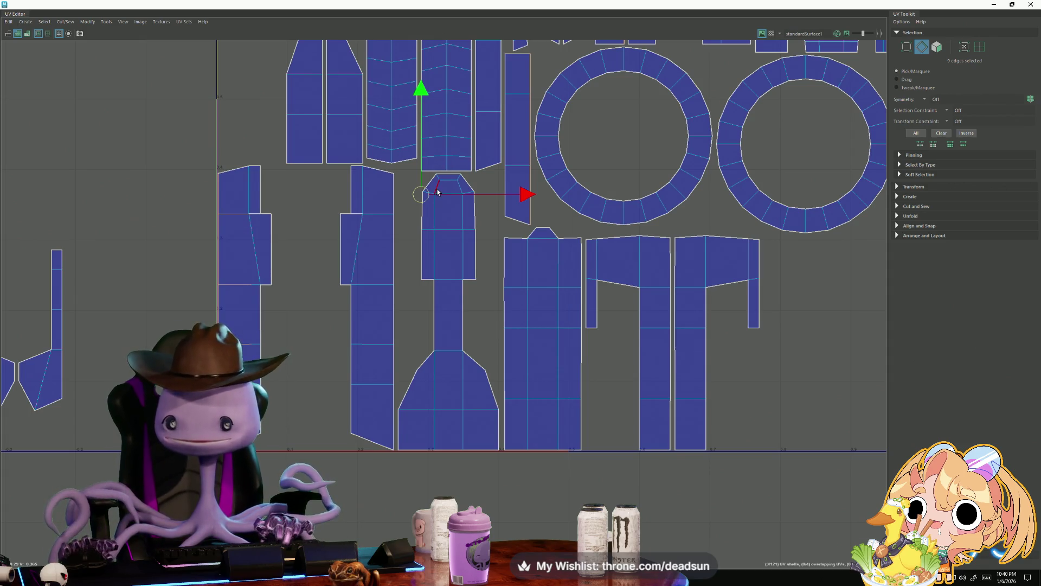
# - Select the edges joining the bottom shells along their borders
pyautogui.click(220, 240)
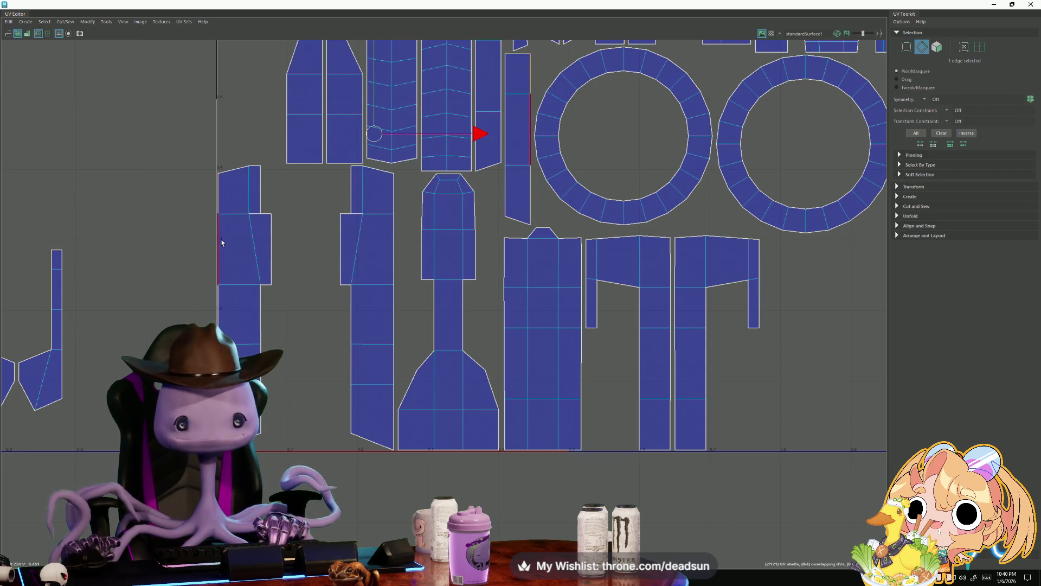
pyautogui.moveTo(187, 196); pyautogui.dragTo(233, 336)
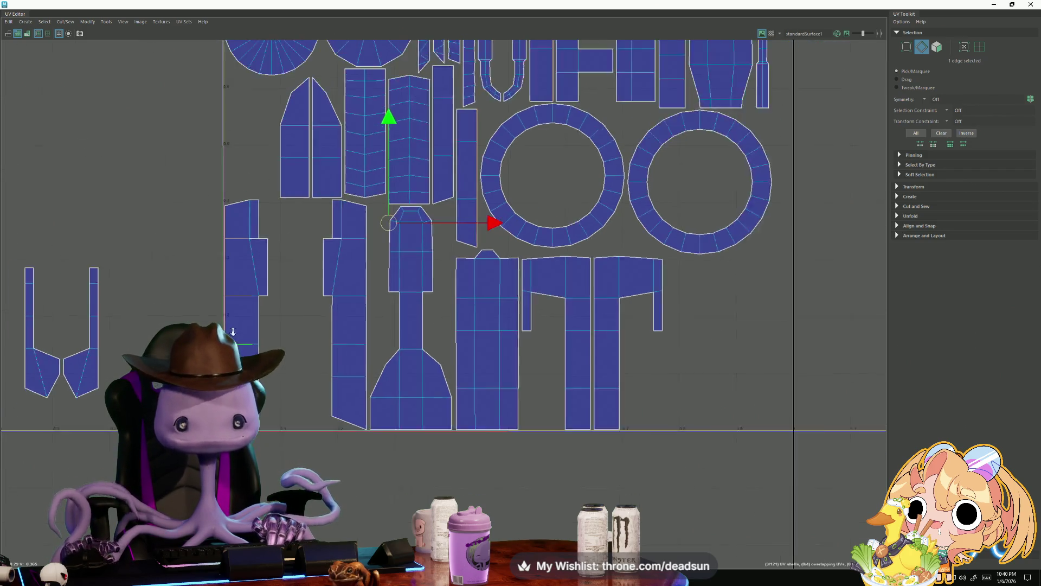
pyautogui.scroll(-3, 454, 337)
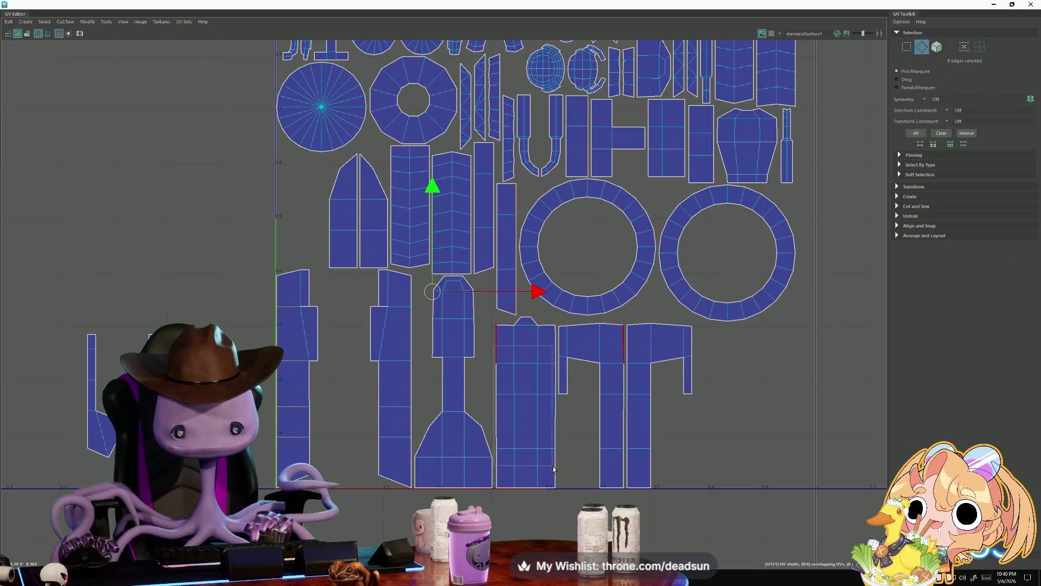
pyautogui.moveTo(557, 475); pyautogui.dragTo(558, 474)
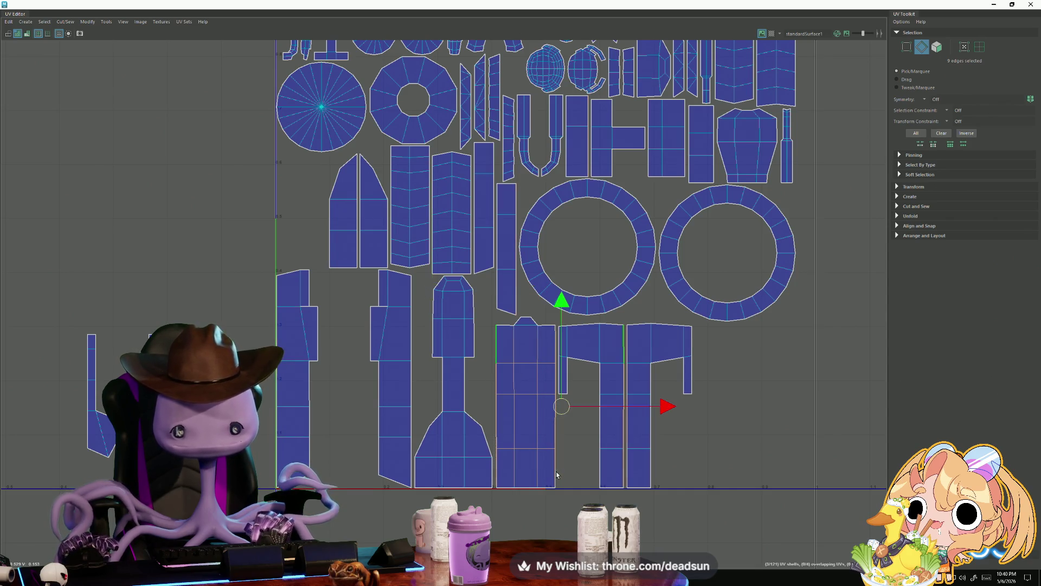
# - Sew the bottom shells into one shirt-shaped shell and shift it right and down
pyautogui.click(44, 22)
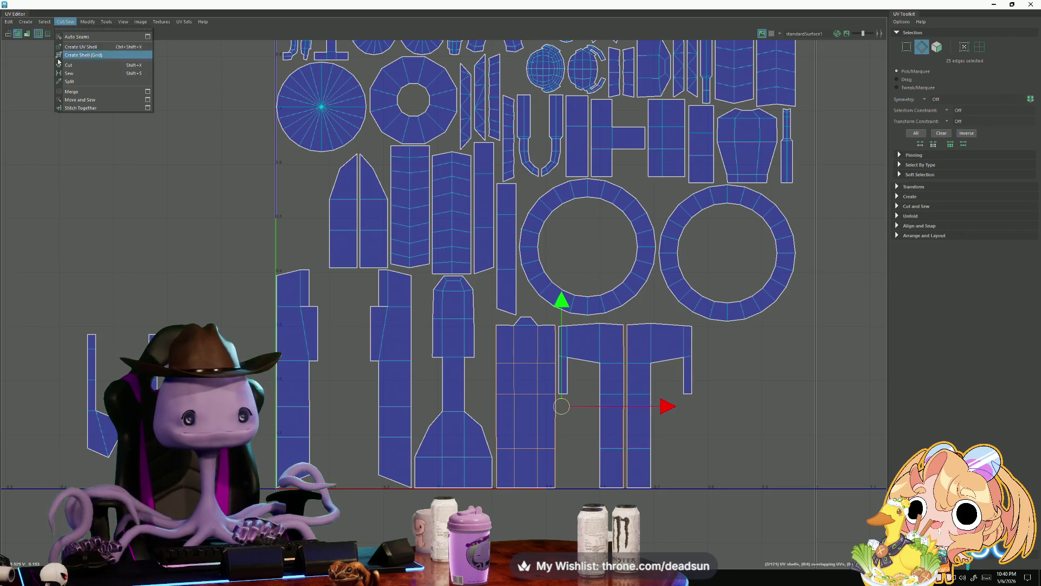
pyautogui.click(78, 99)
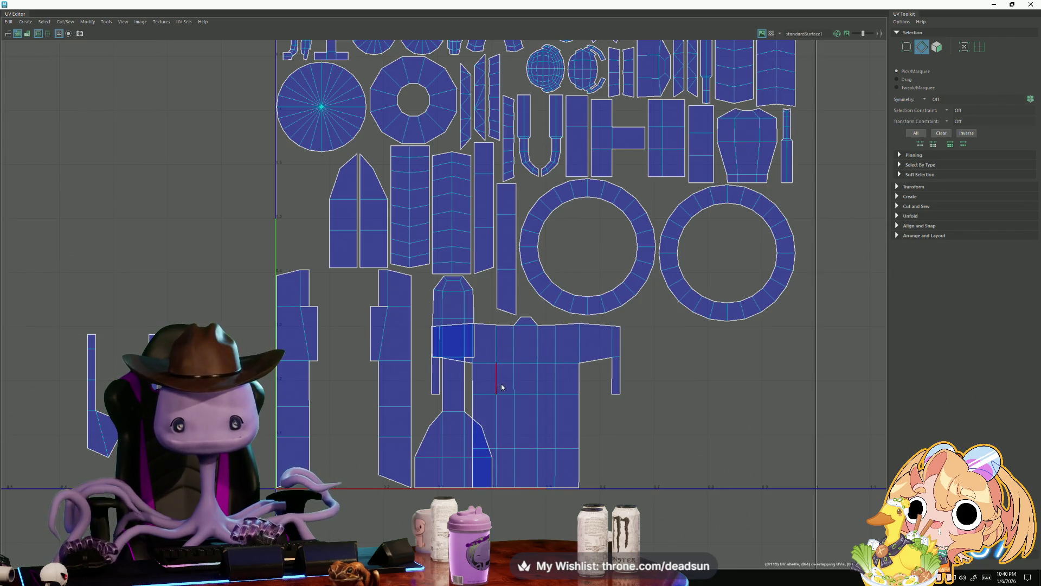
pyautogui.moveTo(500, 387); pyautogui.dragTo(501, 434, button='right')
pyautogui.moveTo(527, 401)
pyautogui.mouseDown()
pyautogui.moveTo(691, 418)
pyautogui.moveTo(673, 444)
pyautogui.mouseUp()
# - Select the shirt shell's neck edge and sew the cup-shaped shell onto it
pyautogui.moveTo(552, 294); pyautogui.dragTo(550, 273, button='right')
pyautogui.doubleClick(549, 283)
pyautogui.moveTo(637, 310)
pyautogui.keyDown('alt'); pyautogui.mouseDown(button='middle')
pyautogui.moveTo(493, 296)
pyautogui.moveTo(501, 337)
pyautogui.mouseUp(button='middle'); pyautogui.keyUp('alt')
pyautogui.scroll(1, 493, 296)
pyautogui.moveTo(494, 338)
pyautogui.mouseDown(button='right')
pyautogui.moveTo(484, 296)
pyautogui.moveTo(485, 316)
pyautogui.mouseUp(button='right')
pyautogui.click(487, 337)
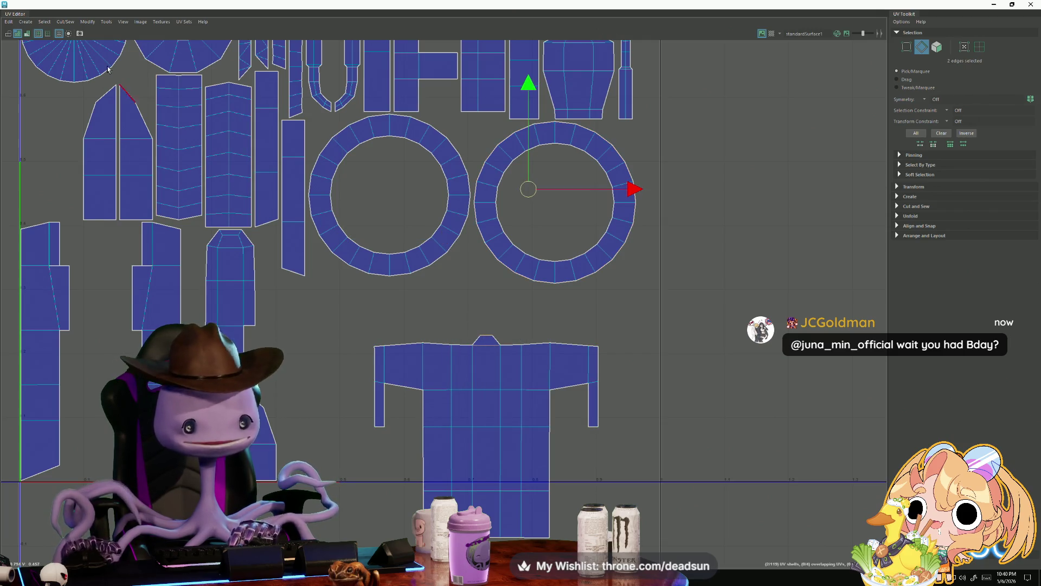
pyautogui.click(65, 22)
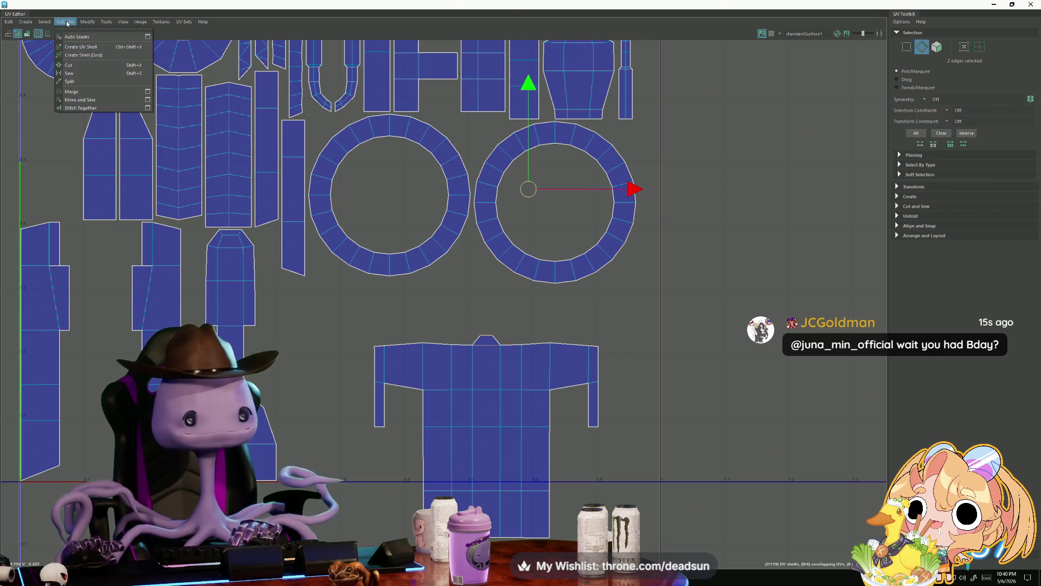
pyautogui.click(76, 102)
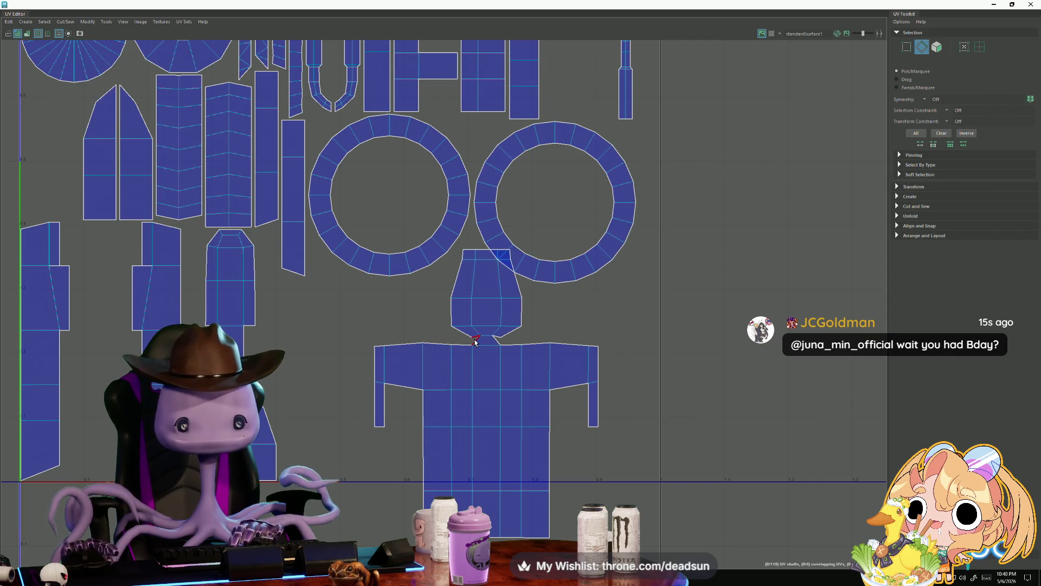
# - Reposition the shirt-shaped shell lower right and nudge the head-shaped shell up slightly
pyautogui.scroll(-2, 434, 325)
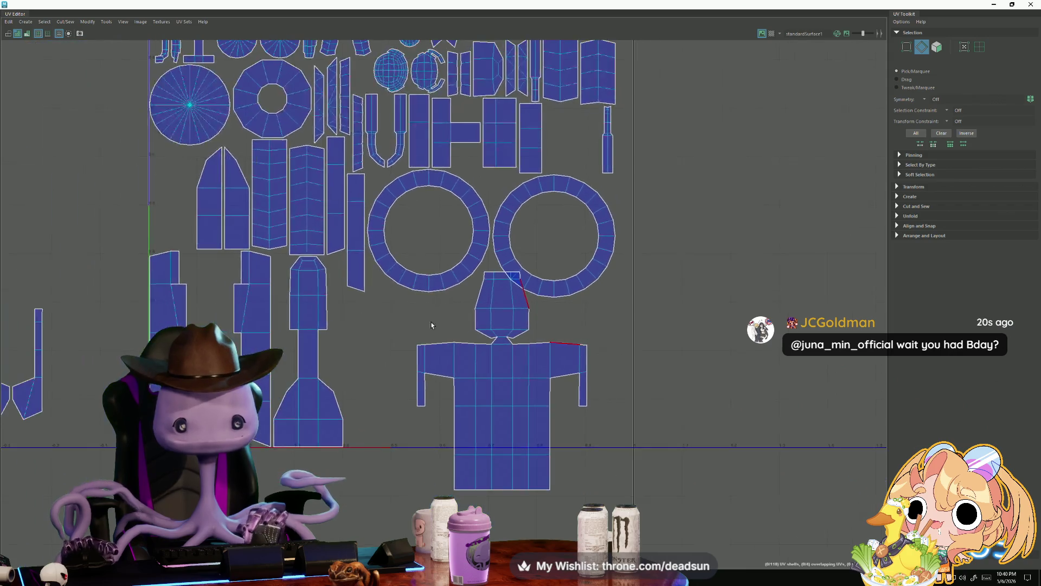
pyautogui.doubleClick(422, 327)
pyautogui.moveTo(421, 350); pyautogui.dragTo(486, 401)
pyautogui.moveTo(382, 361); pyautogui.dragTo(670, 497)
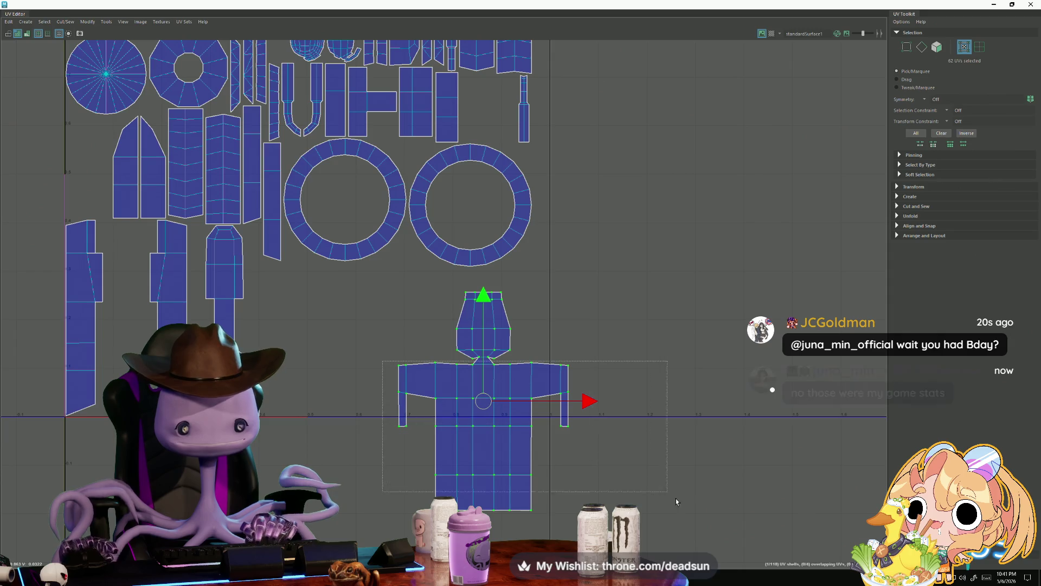
pyautogui.doubleClick(480, 363)
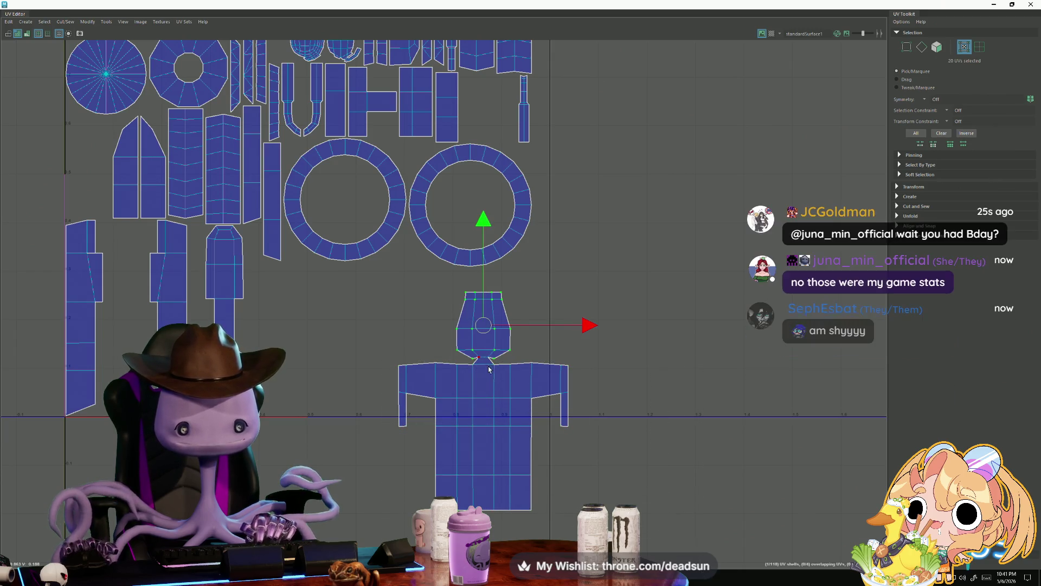
pyautogui.scroll(3, 491, 326)
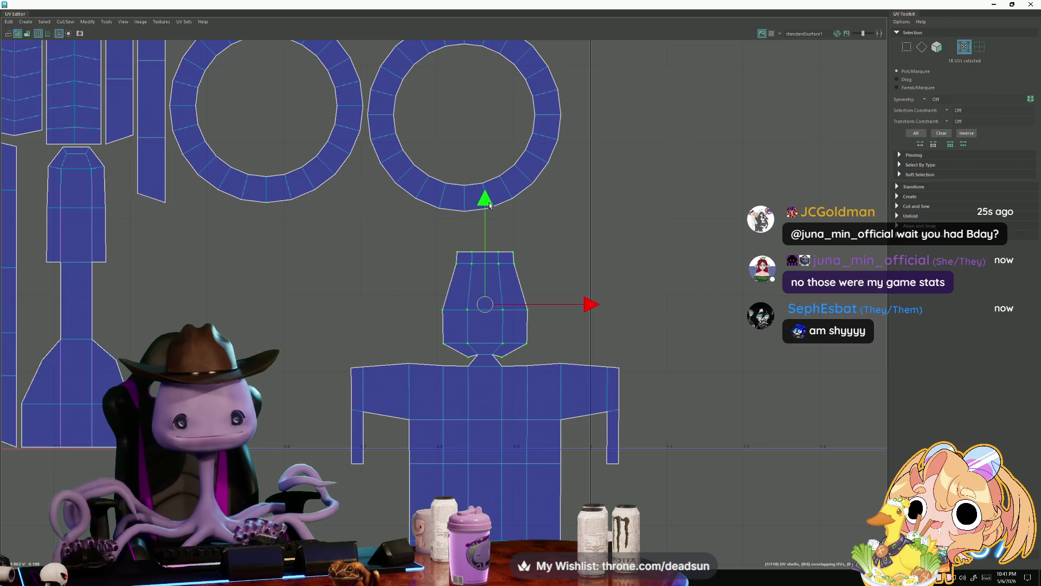
pyautogui.moveTo(486, 205); pyautogui.dragTo(489, 202)
pyautogui.scroll(-2, 525, 380)
pyautogui.moveTo(425, 369)
pyautogui.keyDown('alt'); pyautogui.mouseDown(button='middle')
pyautogui.moveTo(385, 347)
pyautogui.moveTo(408, 355)
pyautogui.moveTo(393, 364)
pyautogui.moveTo(331, 341)
pyautogui.moveTo(385, 362)
pyautogui.moveTo(372, 347)
pyautogui.moveTo(397, 348)
pyautogui.moveTo(457, 394)
pyautogui.mouseUp(button='middle'); pyautogui.keyUp('alt')
pyautogui.keyDown('alt'); pyautogui.moveTo(456, 394); pyautogui.dragTo(304, 352, button='right'); pyautogui.keyUp('alt')
# - Sew the vertical strip onto its neighbouring shell with Move and Sew
pyautogui.moveTo(197, 212); pyautogui.dragTo(200, 148, button='right')
pyautogui.click(212, 161)
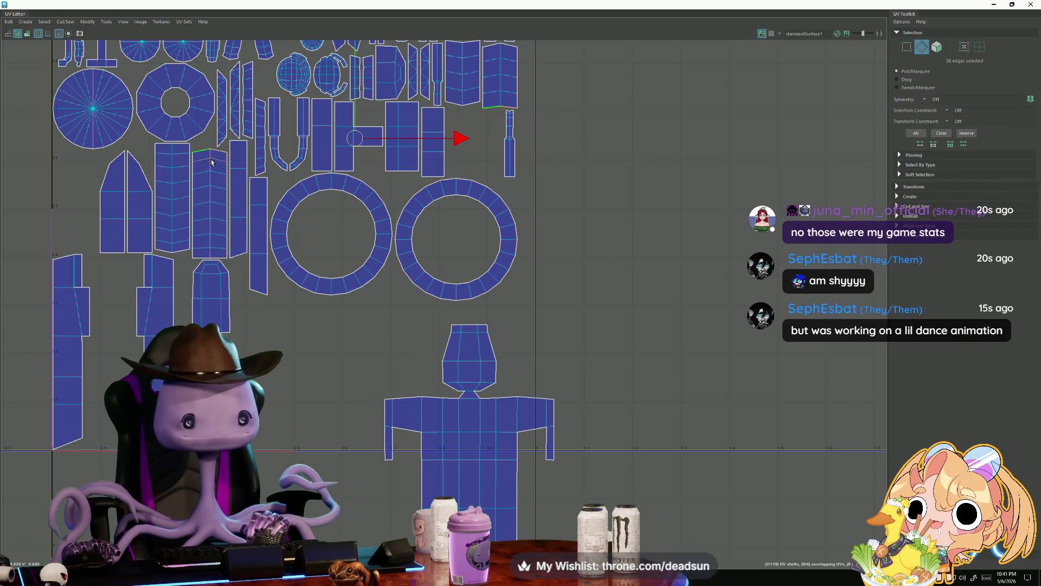
pyautogui.click(68, 24)
pyautogui.click(76, 101)
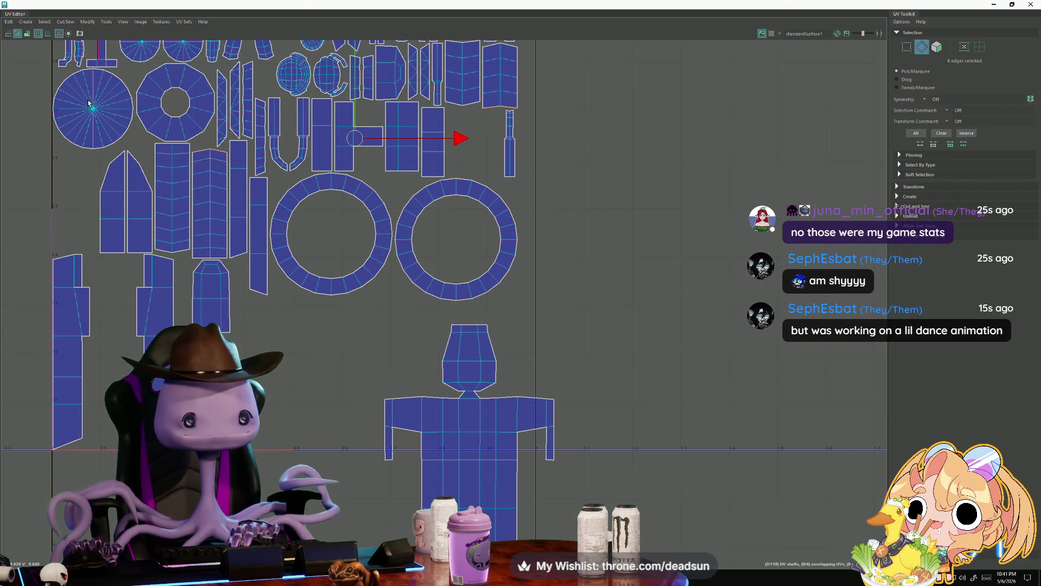
# - Move two strip shells under the left ring and sew their bottom edges into one shell
pyautogui.click(208, 230)
pyautogui.moveTo(201, 168); pyautogui.dragTo(334, 497)
pyautogui.click(173, 200)
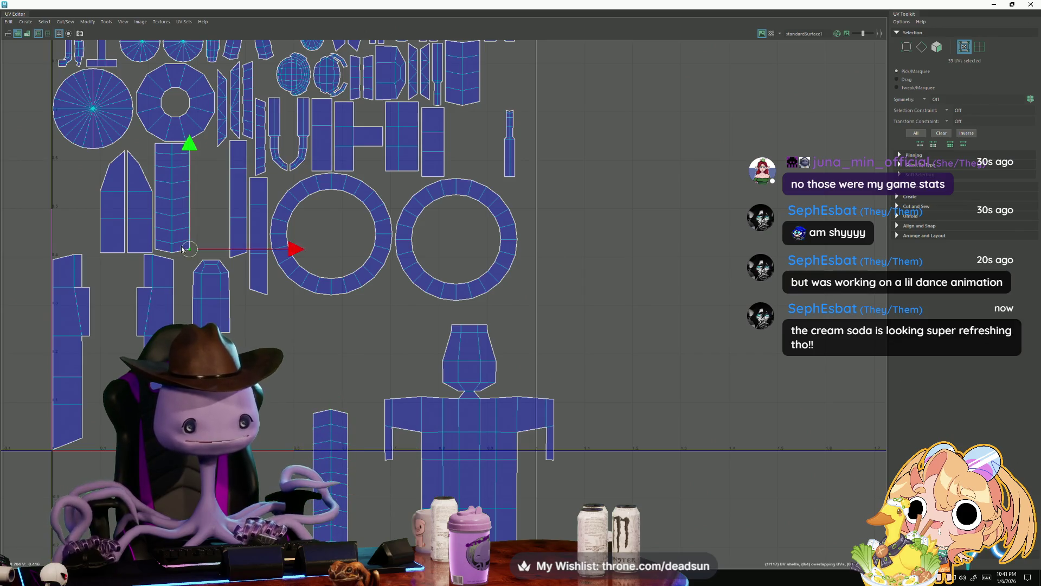
pyautogui.moveTo(174, 204); pyautogui.dragTo(331, 353)
pyautogui.press('F10')
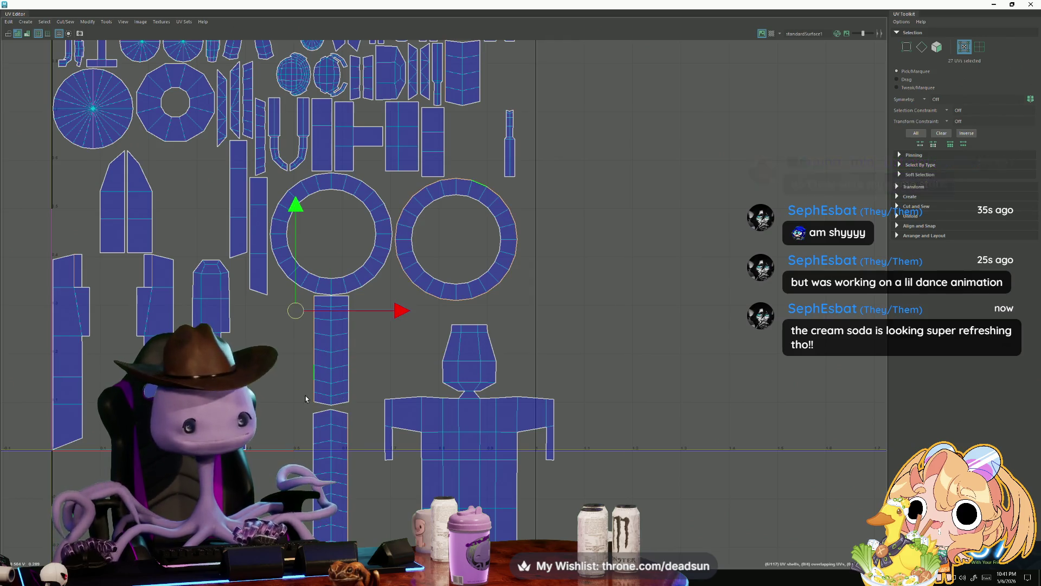
pyautogui.click(323, 404)
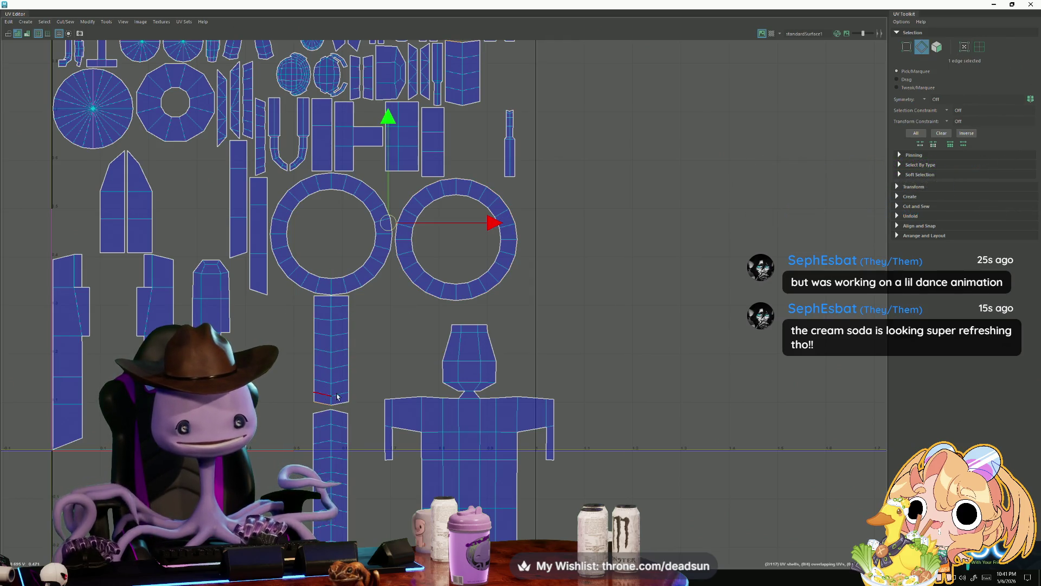
pyautogui.keyDown('shift'); pyautogui.click(336, 402); pyautogui.keyUp('shift')
pyautogui.click(65, 21)
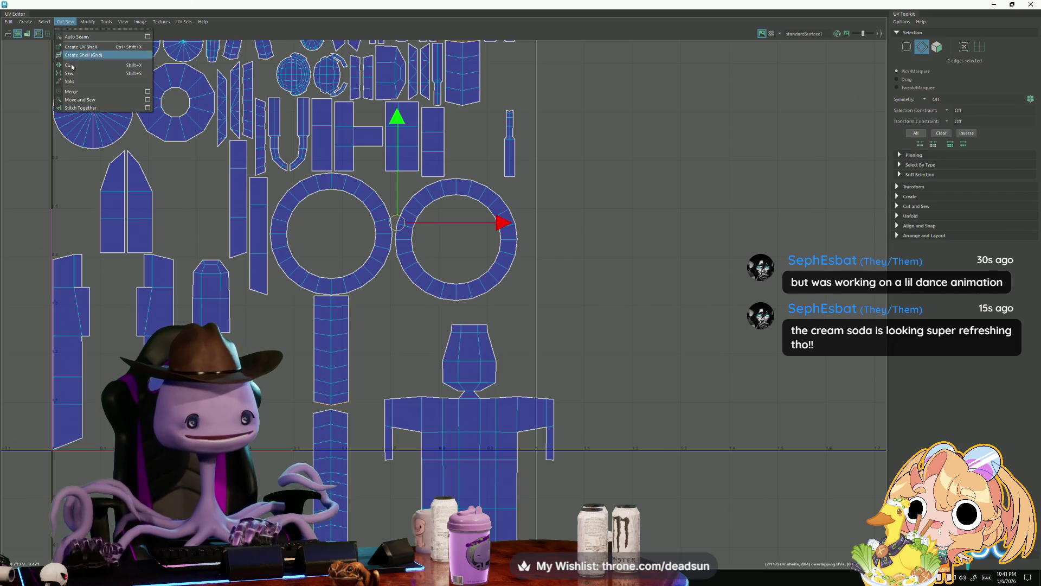
pyautogui.click(78, 105)
pyautogui.scroll(-2, 345, 434)
pyautogui.keyDown('alt'); pyautogui.moveTo(344, 433); pyautogui.dragTo(344, 363, button='middle'); pyautogui.keyUp('alt')
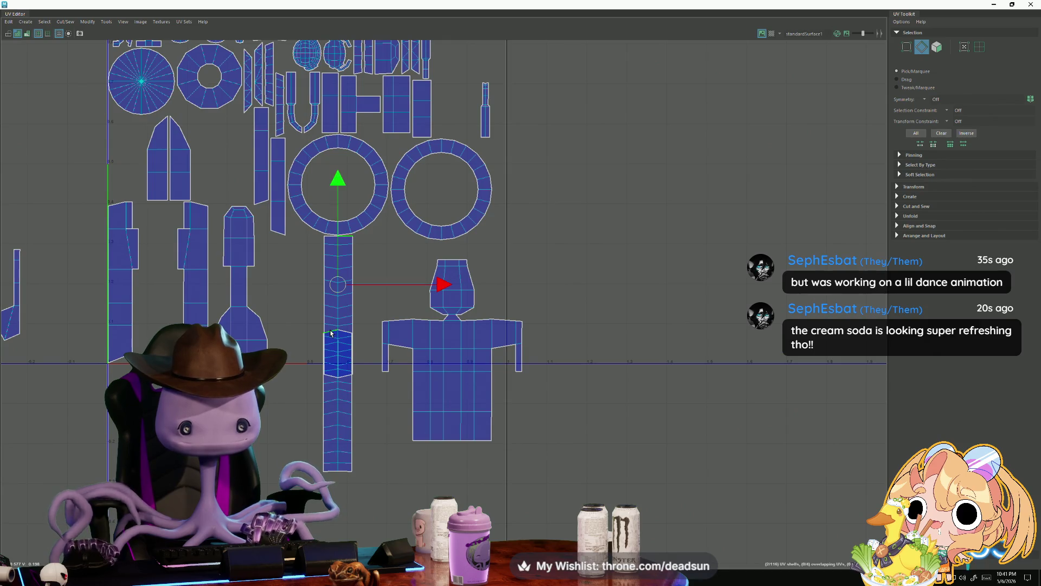
# - Sew the next piece onto the long strip and move it to the empty area at right
pyautogui.click(64, 23)
pyautogui.click(78, 103)
pyautogui.moveTo(326, 293); pyautogui.dragTo(358, 293, button='right')
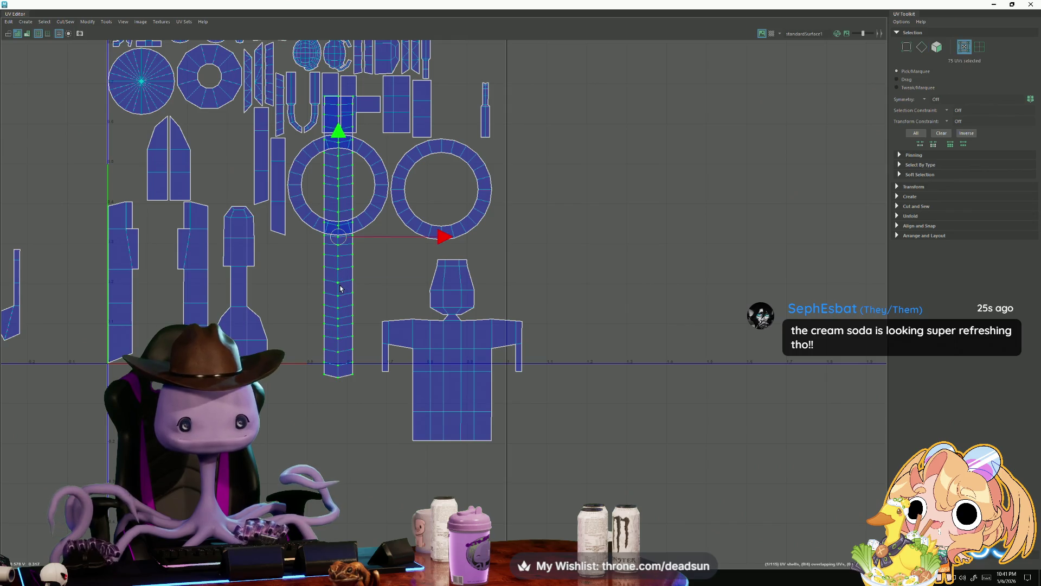
pyautogui.moveTo(338, 239); pyautogui.dragTo(604, 290)
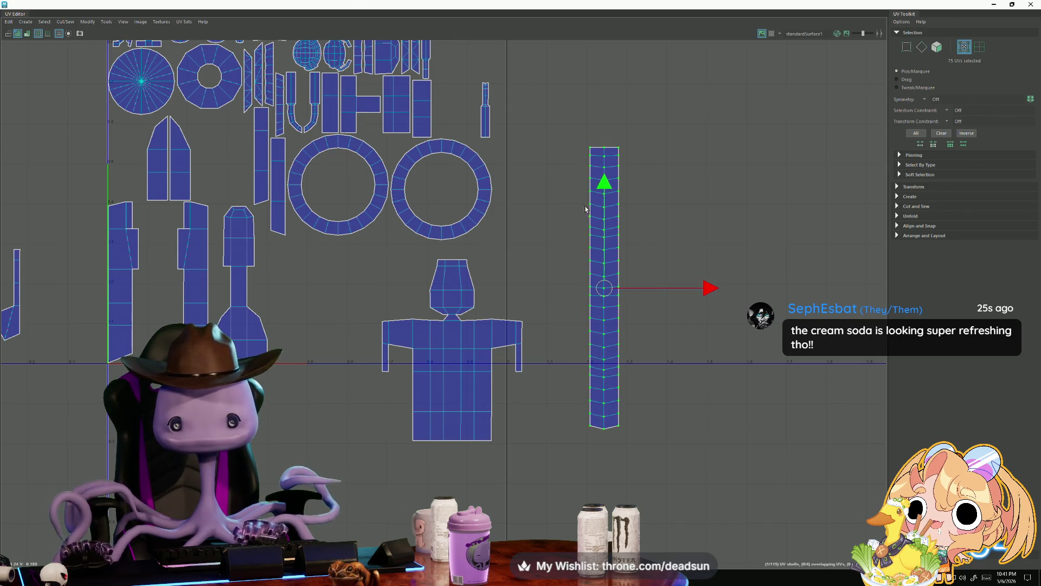
# - Straighten the long strip's UVs into an even rectangle and clear the selection
pyautogui.click(88, 23)
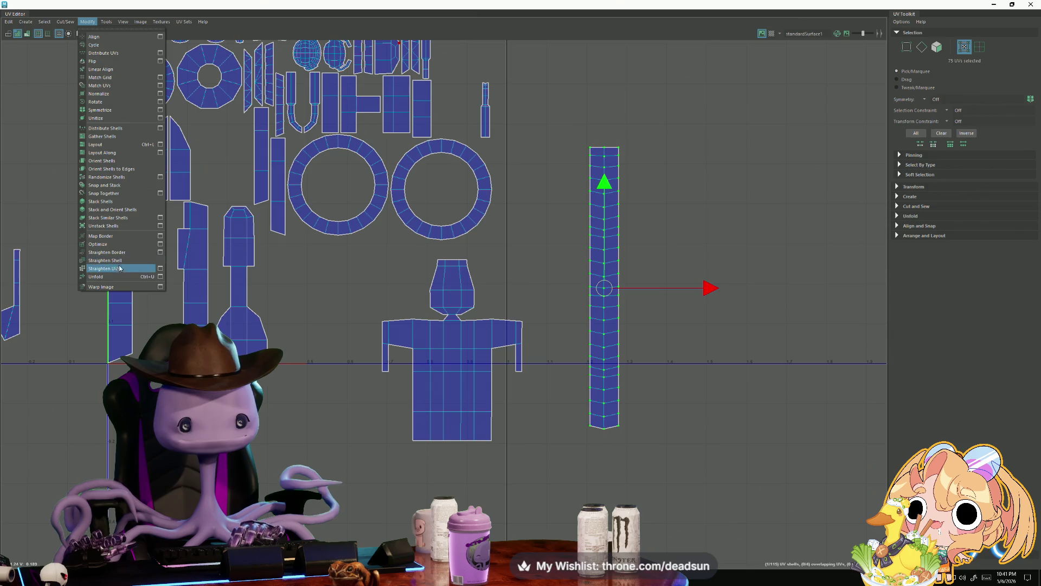
pyautogui.click(113, 277)
pyautogui.click(544, 264)
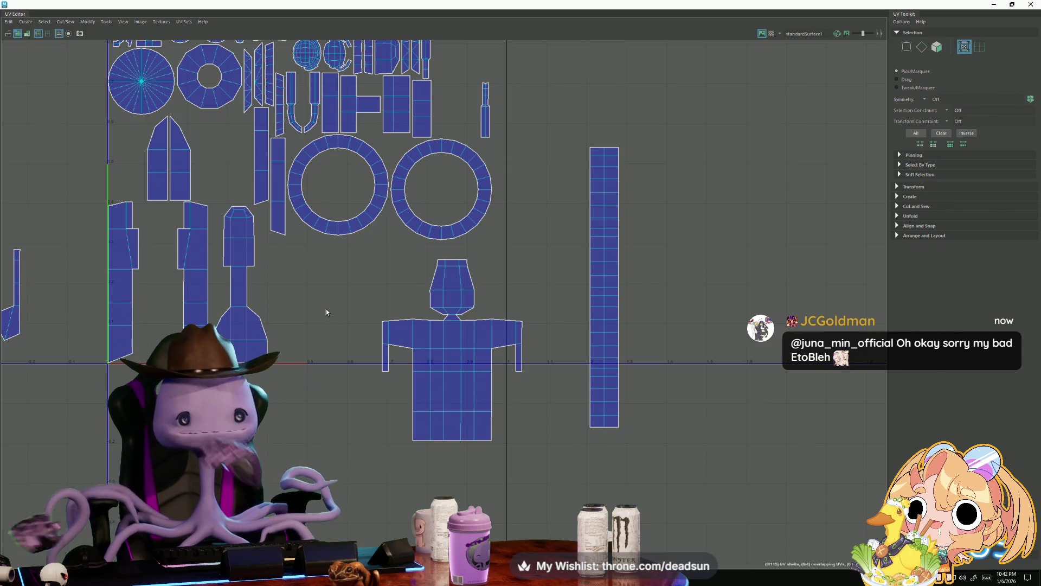
# - Select the cross-shaped shell's bottom edge and Move and Sew the small piece onto it
pyautogui.moveTo(146, 206); pyautogui.dragTo(145, 166, button='right')
pyautogui.click(431, 239)
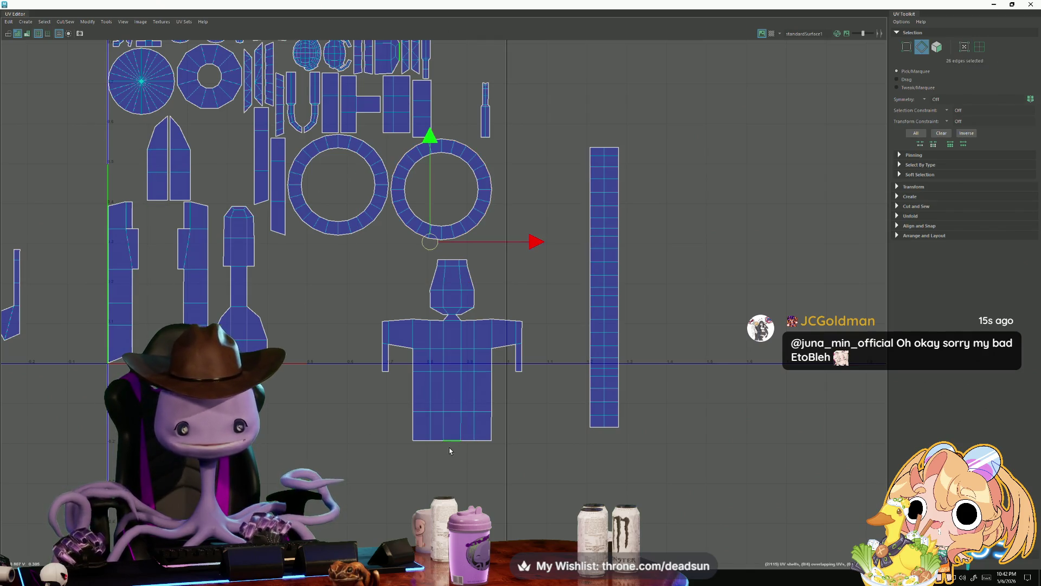
pyautogui.scroll(-1, 383, 249)
pyautogui.keyDown('alt'); pyautogui.moveTo(383, 249); pyautogui.dragTo(391, 329, button='middle'); pyautogui.keyUp('alt')
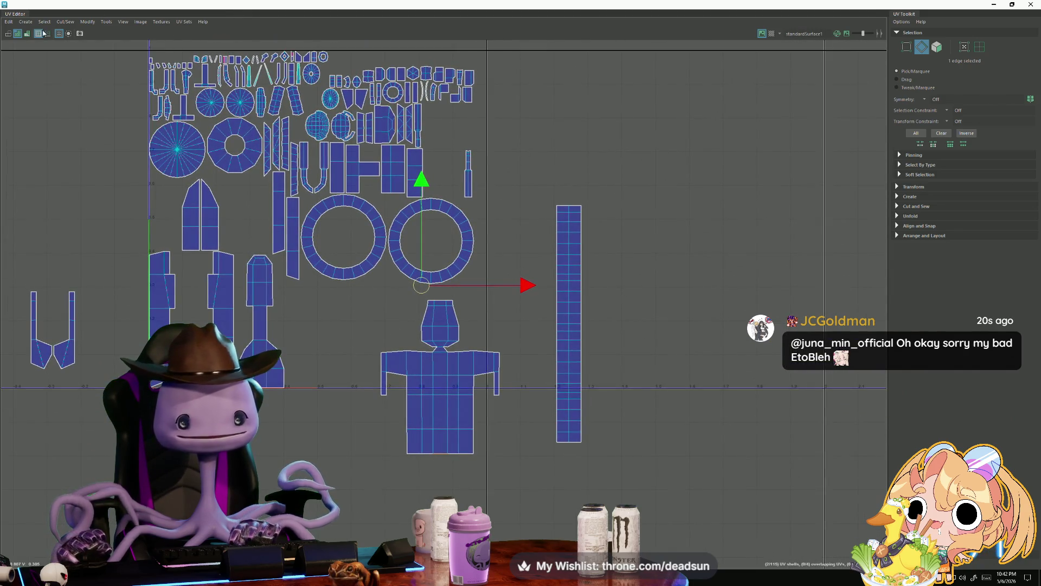
pyautogui.click(63, 22)
pyautogui.click(77, 100)
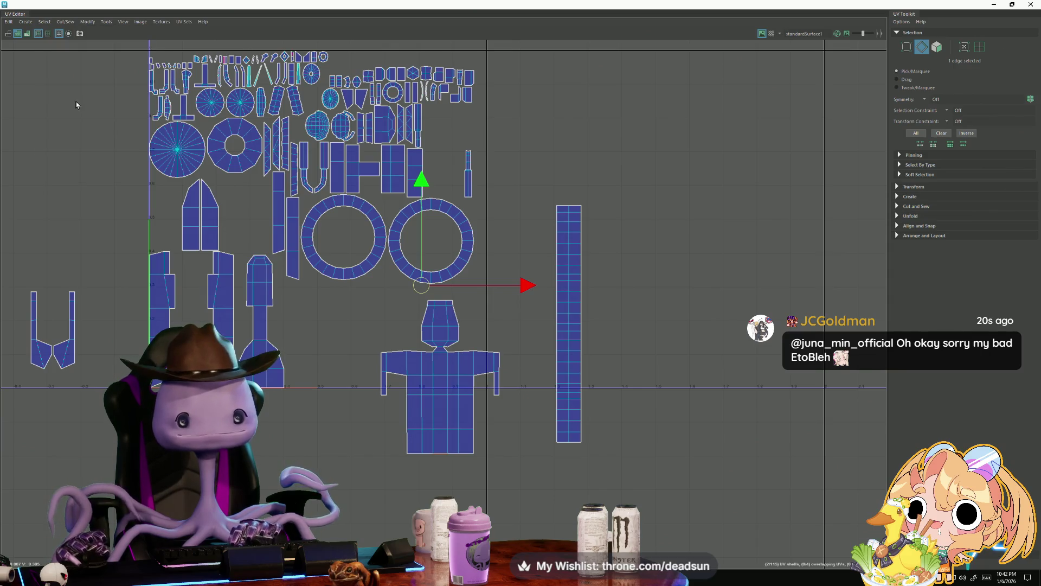
# - Select edge loops around the small ring shell and shrink the UV Editor to reveal the viewport
pyautogui.click(280, 259)
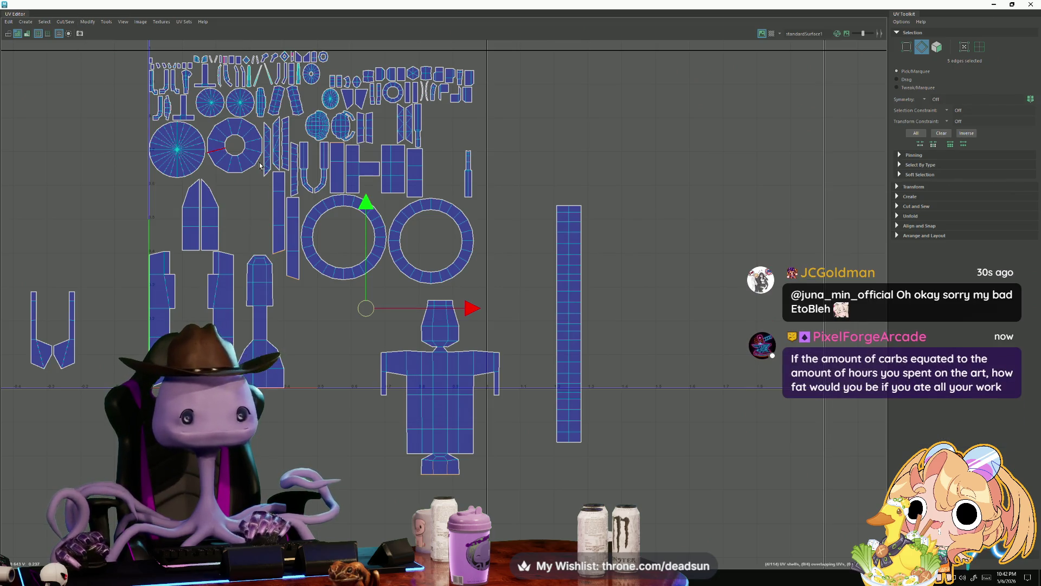
pyautogui.moveTo(403, 182)
pyautogui.keyDown('alt'); pyautogui.mouseDown(button='middle')
pyautogui.moveTo(366, 182)
pyautogui.moveTo(387, 203)
pyautogui.mouseUp(button='middle'); pyautogui.keyUp('alt')
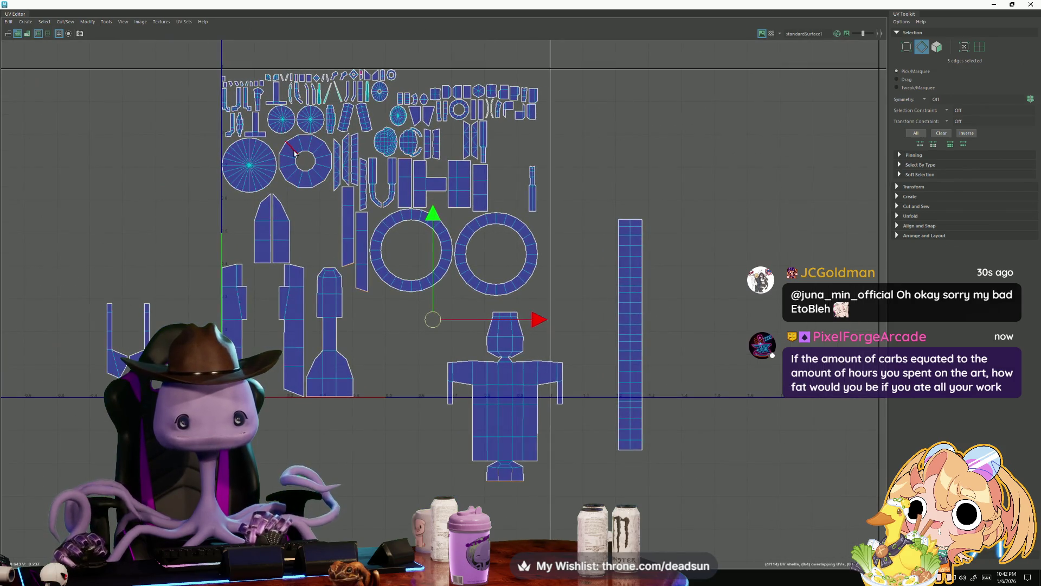
pyautogui.keyDown('shift'); pyautogui.doubleClick(282, 164); pyautogui.keyUp('shift')
pyautogui.keyDown('shift'); pyautogui.click(223, 157); pyautogui.keyUp('shift')
pyautogui.keyDown('shift'); pyautogui.click(221, 154); pyautogui.keyUp('shift')
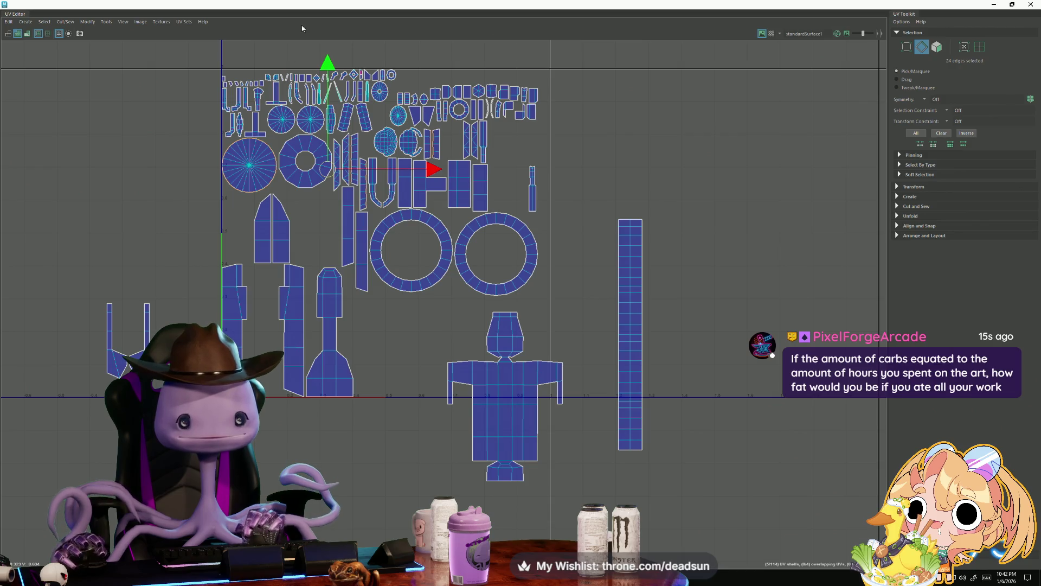
pyautogui.doubleClick(302, 7)
# - Frame the wheel and select its inner ring of faces plus the strip to the centre
pyautogui.press('f')
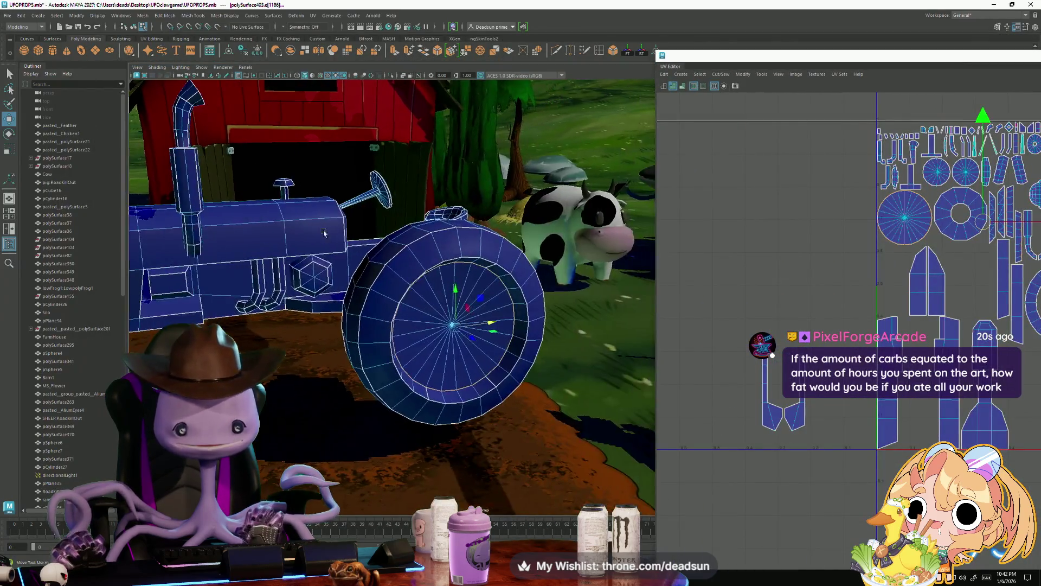
pyautogui.scroll(5, 388, 241)
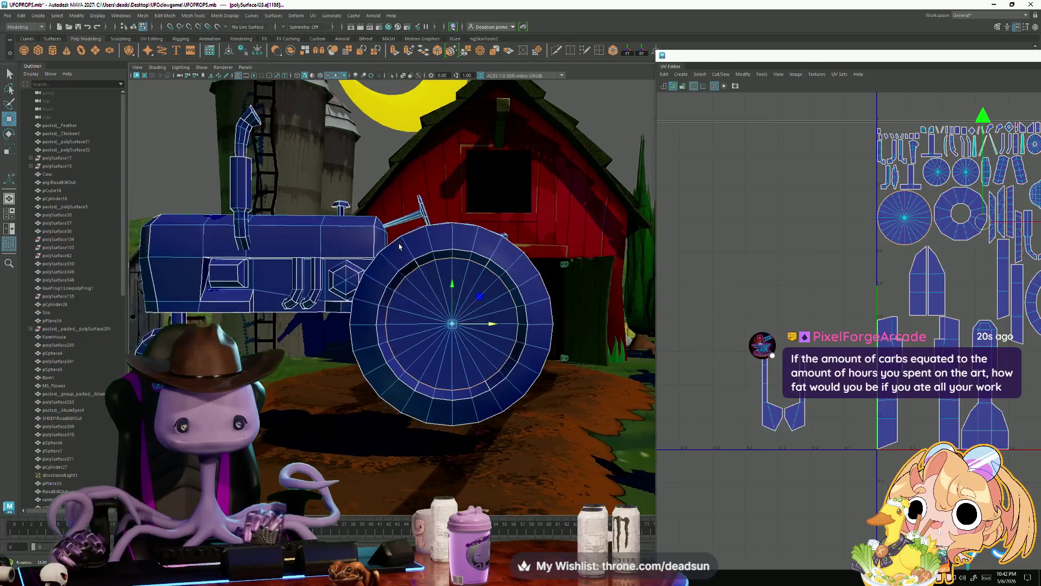
pyautogui.moveTo(407, 264); pyautogui.dragTo(402, 325, button='right')
pyautogui.click(397, 254)
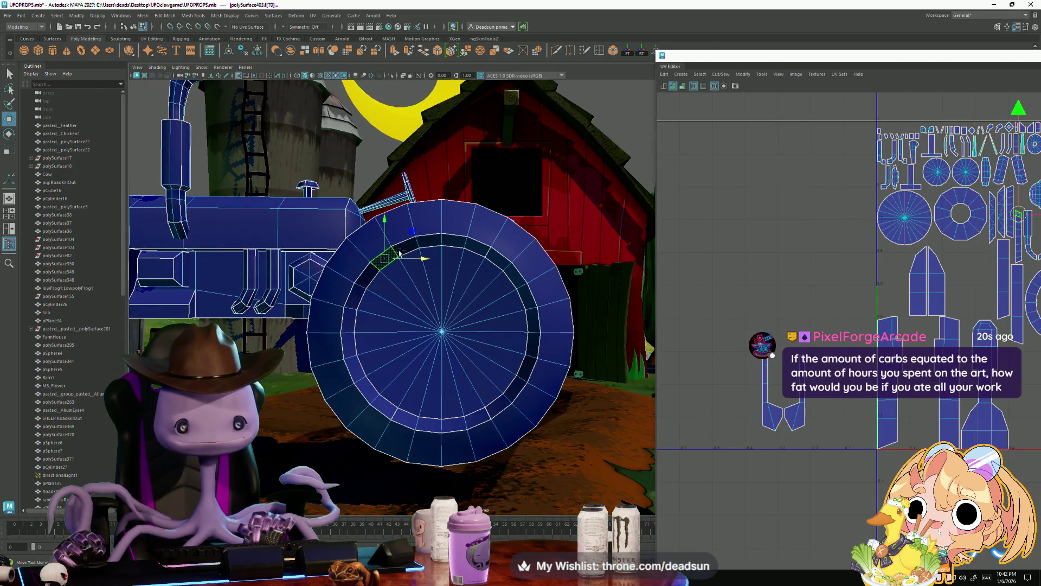
pyautogui.doubleClick(407, 250)
pyautogui.moveTo(386, 271); pyautogui.dragTo(388, 284, button='right')
pyautogui.click(388, 269)
pyautogui.click(386, 260)
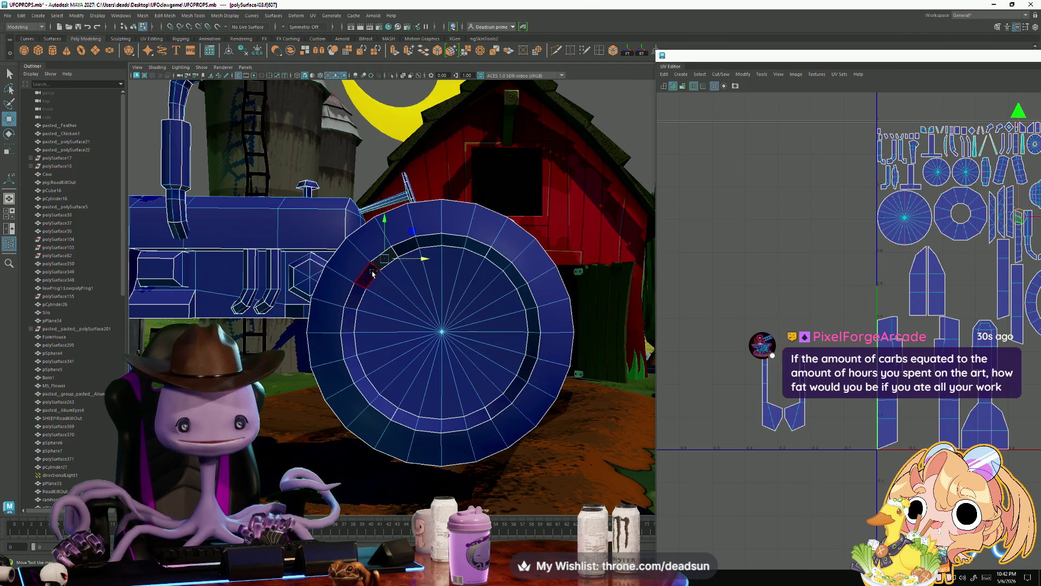
pyautogui.doubleClick(372, 273)
# - Orbit to the tractor's side and select the face strip on the wheel's side
pyautogui.keyDown('alt'); pyautogui.moveTo(372, 274); pyautogui.dragTo(428, 317); pyautogui.keyUp('alt')
pyautogui.keyDown('alt'); pyautogui.moveTo(475, 359); pyautogui.dragTo(407, 346); pyautogui.keyUp('alt')
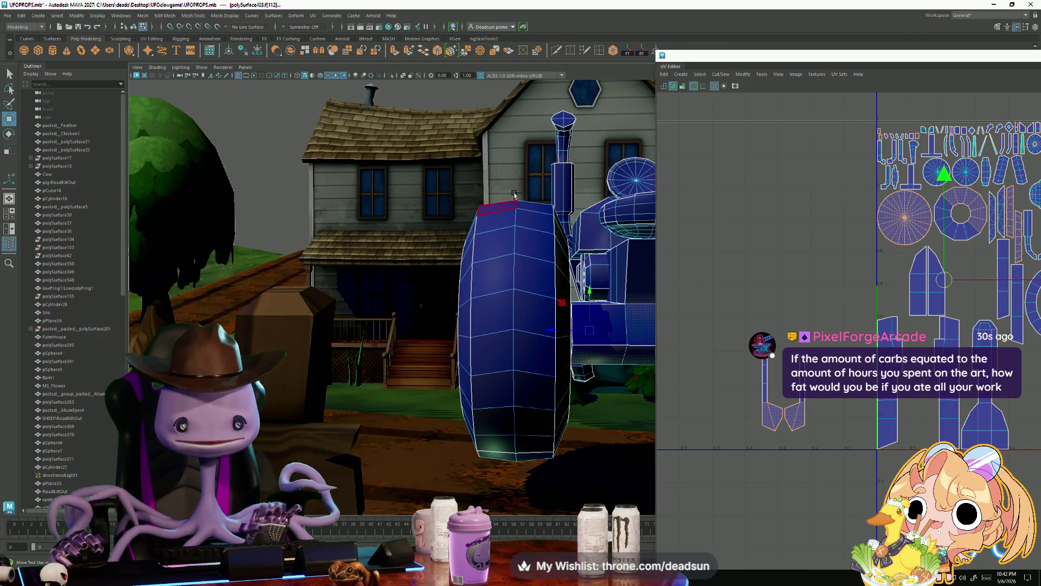
pyautogui.doubleClick(564, 300)
pyautogui.keyDown('alt'); pyautogui.moveTo(563, 299); pyautogui.dragTo(651, 300); pyautogui.keyUp('alt')
pyautogui.scroll(-1, 683, 300)
pyautogui.scroll(-2, 683, 300)
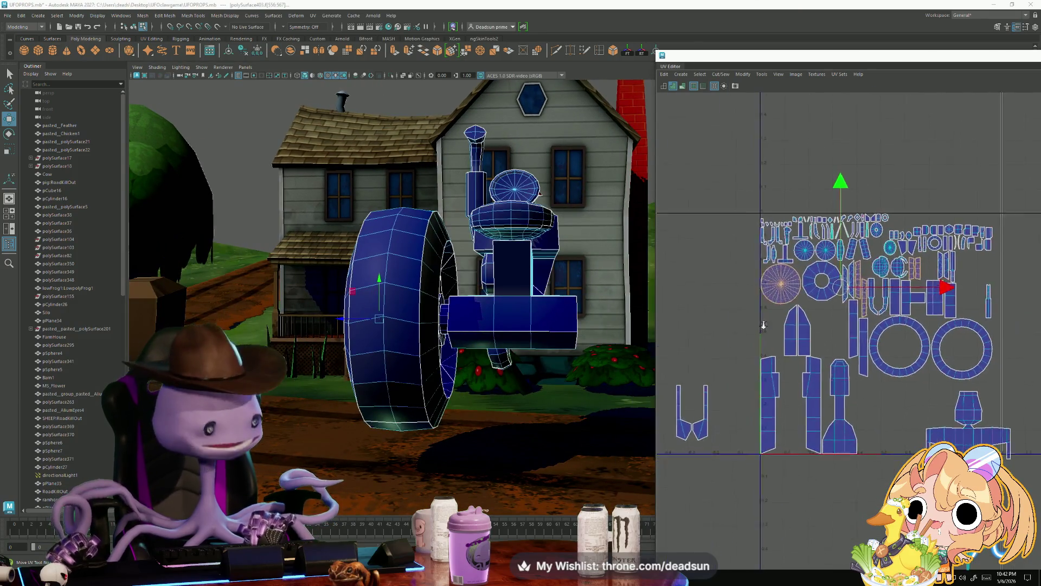
pyautogui.keyDown('alt'); pyautogui.moveTo(734, 305); pyautogui.dragTo(714, 296, button='middle'); pyautogui.keyUp('alt')
pyautogui.click(711, 77)
pyautogui.moveTo(681, 74)
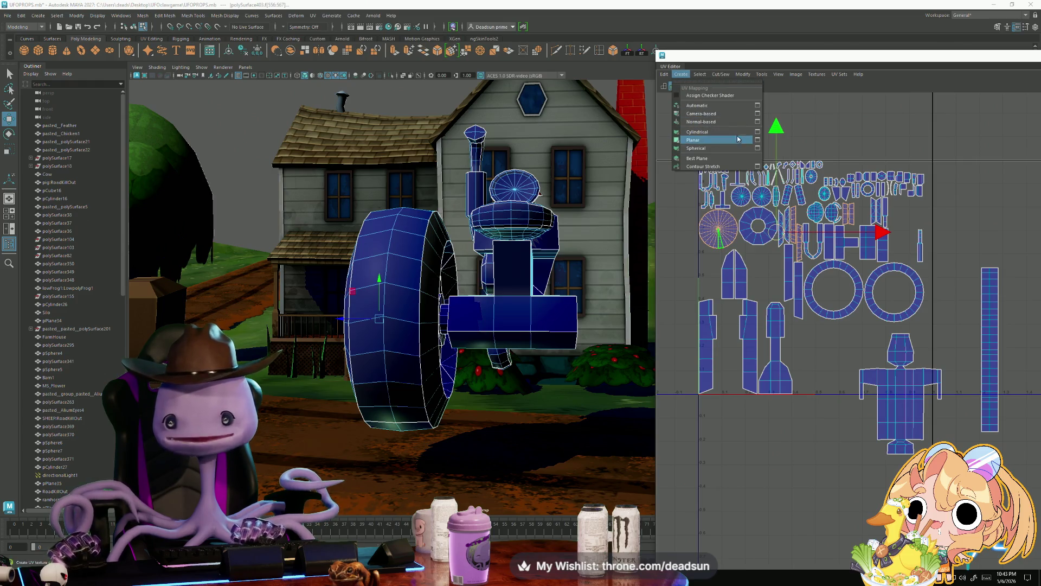
# - Apply a Create > Planar projection to the selected wheel faces
pyautogui.click(758, 141)
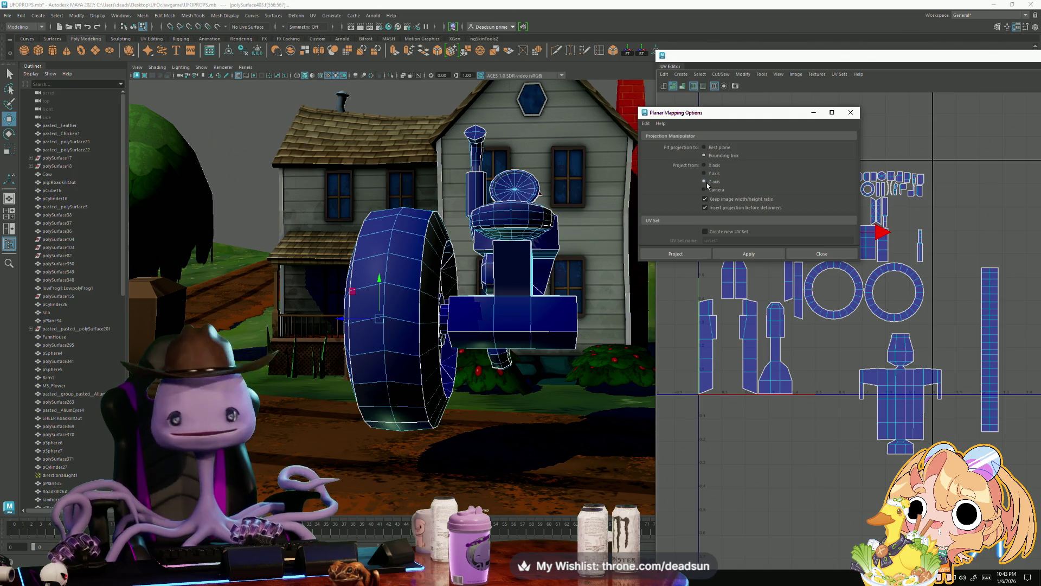
pyautogui.click(752, 255)
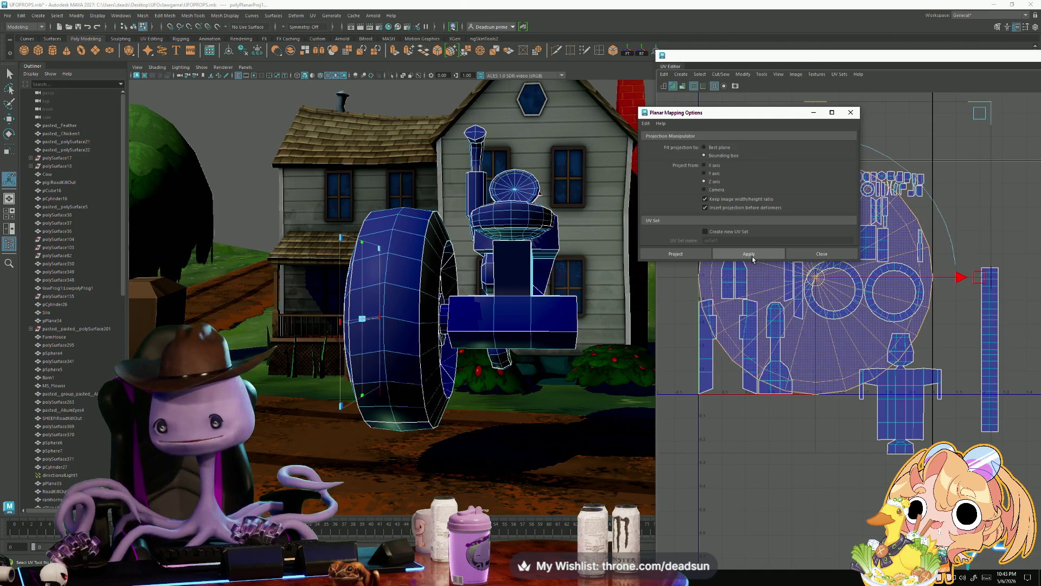
pyautogui.click(813, 115)
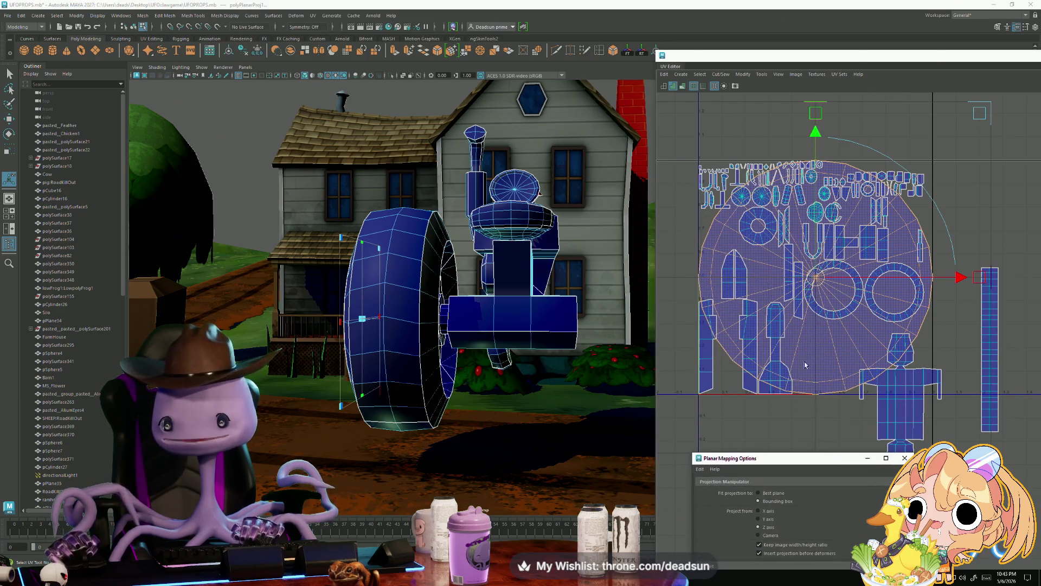
# - Move the new circular wheel shell left of the other shells with the Move tool
pyautogui.moveTo(759, 264); pyautogui.dragTo(792, 270, button='right')
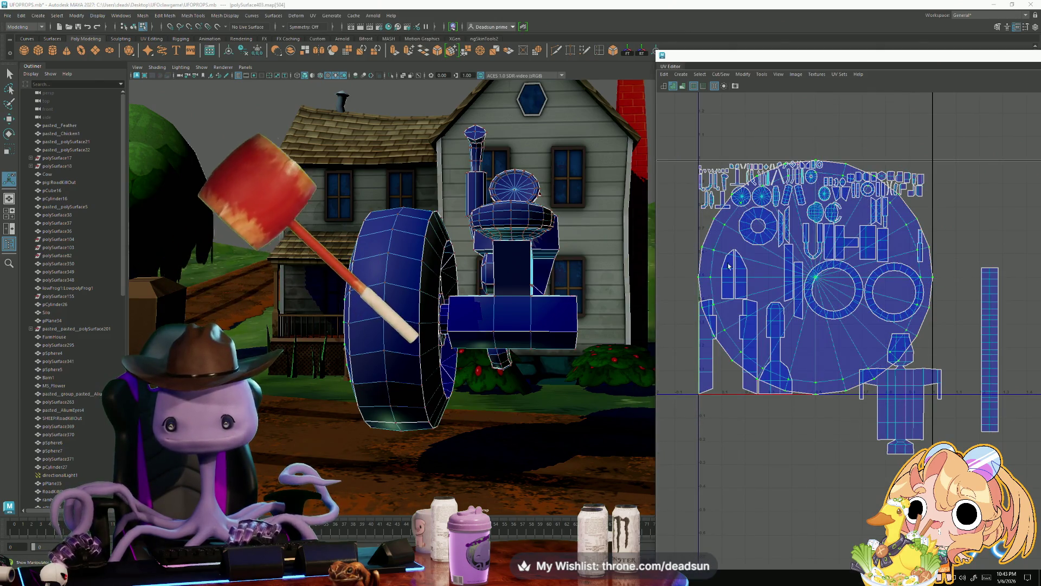
pyautogui.press('w')
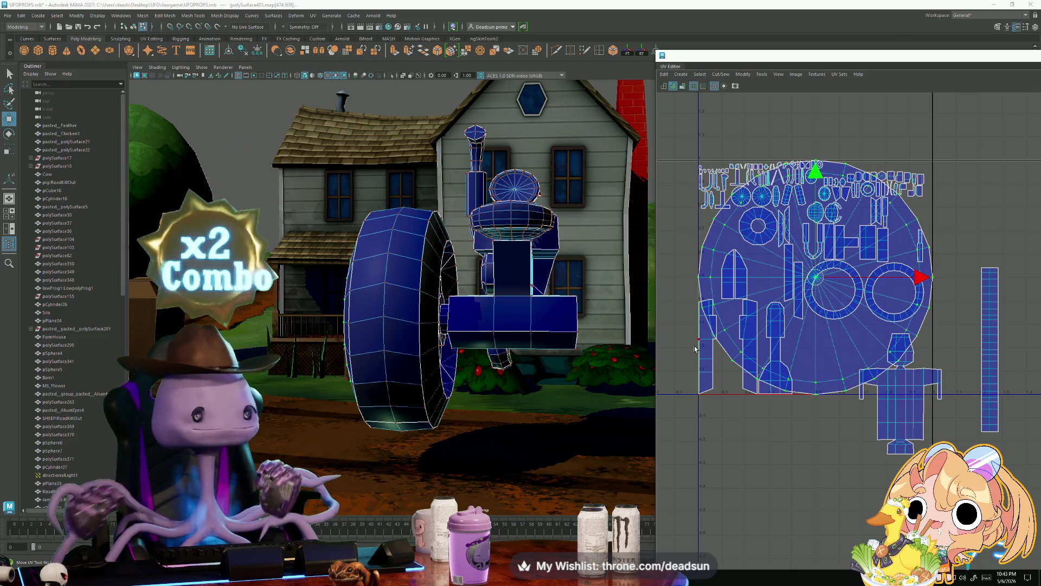
pyautogui.moveTo(815, 277); pyautogui.dragTo(565, 278)
pyautogui.moveTo(769, 282)
pyautogui.keyDown('alt'); pyautogui.mouseDown(button='middle')
pyautogui.moveTo(817, 310)
pyautogui.moveTo(758, 304)
pyautogui.moveTo(777, 298)
pyautogui.mouseUp(button='middle'); pyautogui.keyUp('alt')
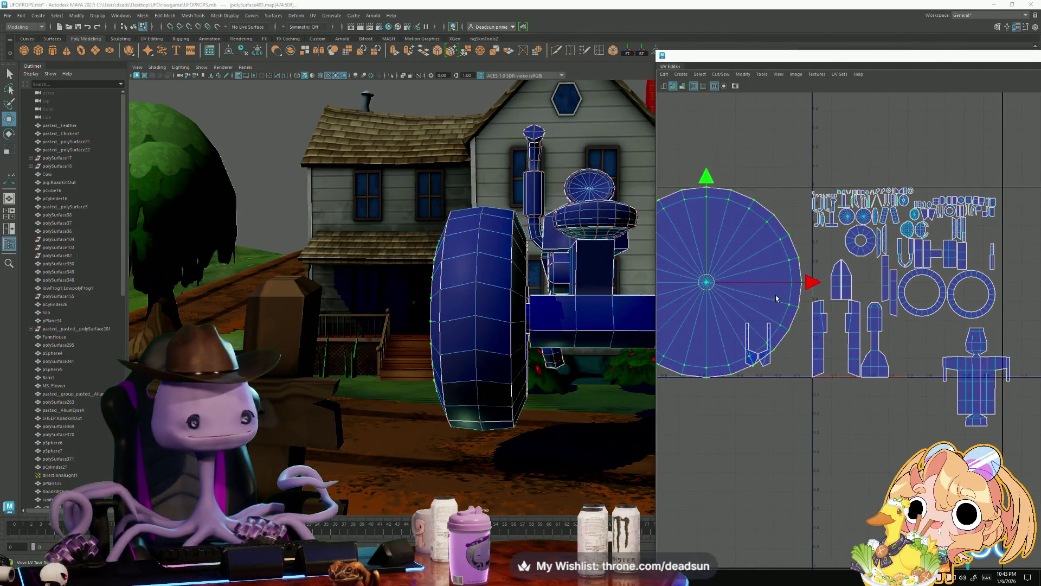
pyautogui.moveTo(706, 285); pyautogui.dragTo(660, 275)
pyautogui.scroll(-1, 908, 309)
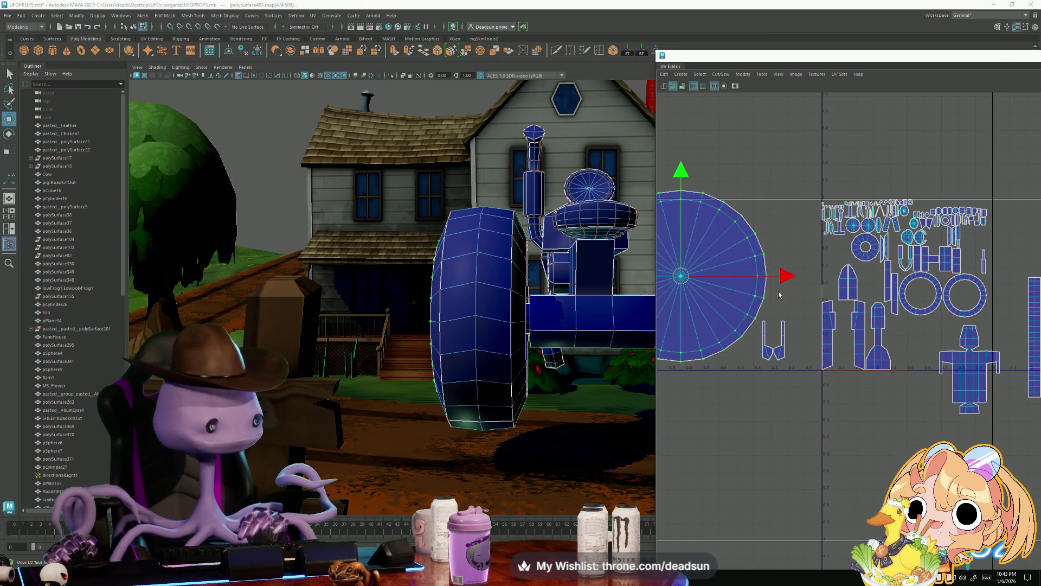
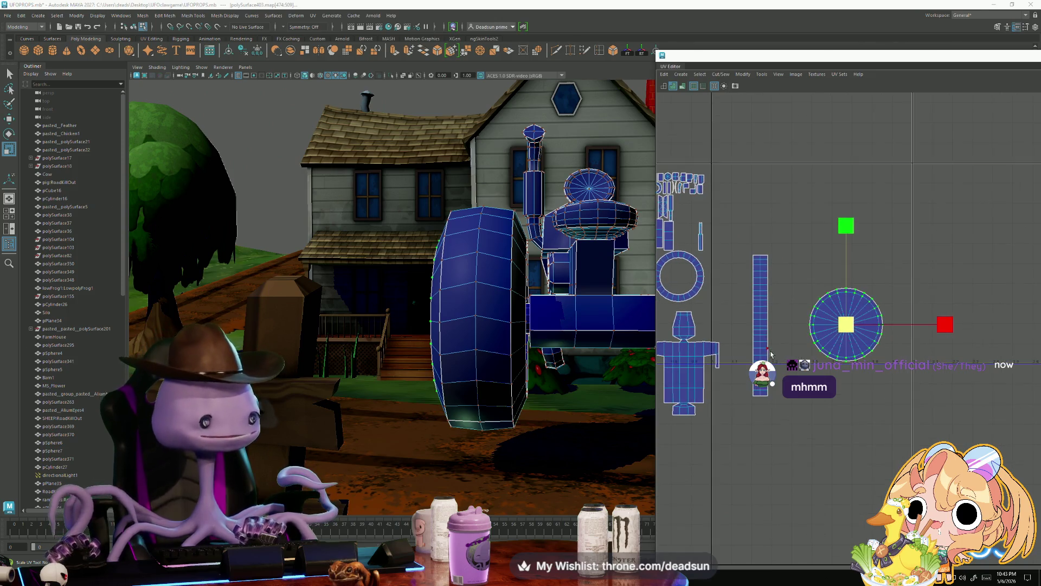
pyautogui.scroll(2, 771, 353)
# - Move the round wheel-face shell down-left beside the long strip shell
pyautogui.scroll(-1, 828, 354)
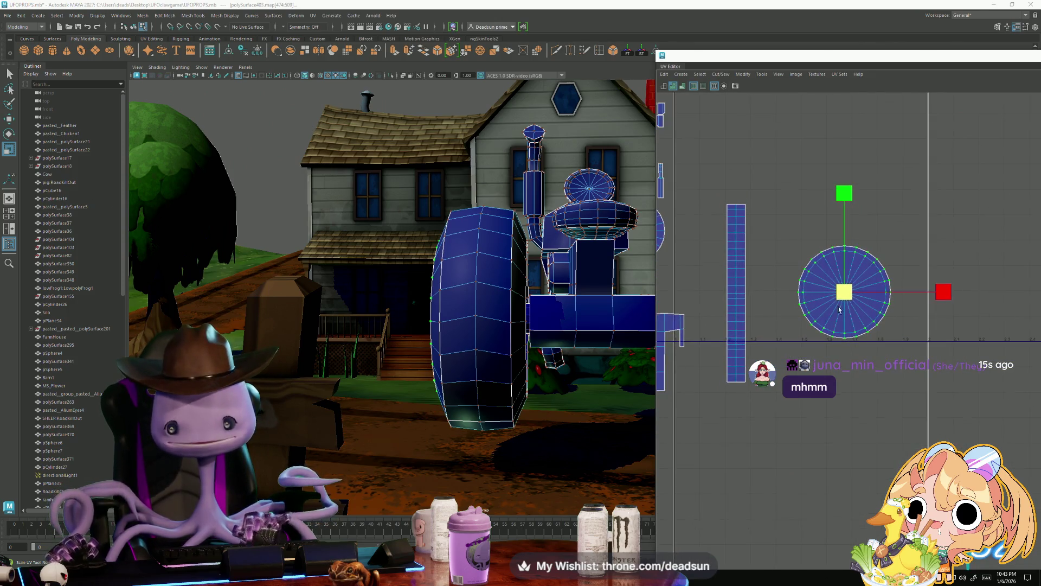
pyautogui.press('w')
pyautogui.moveTo(841, 294); pyautogui.dragTo(786, 338)
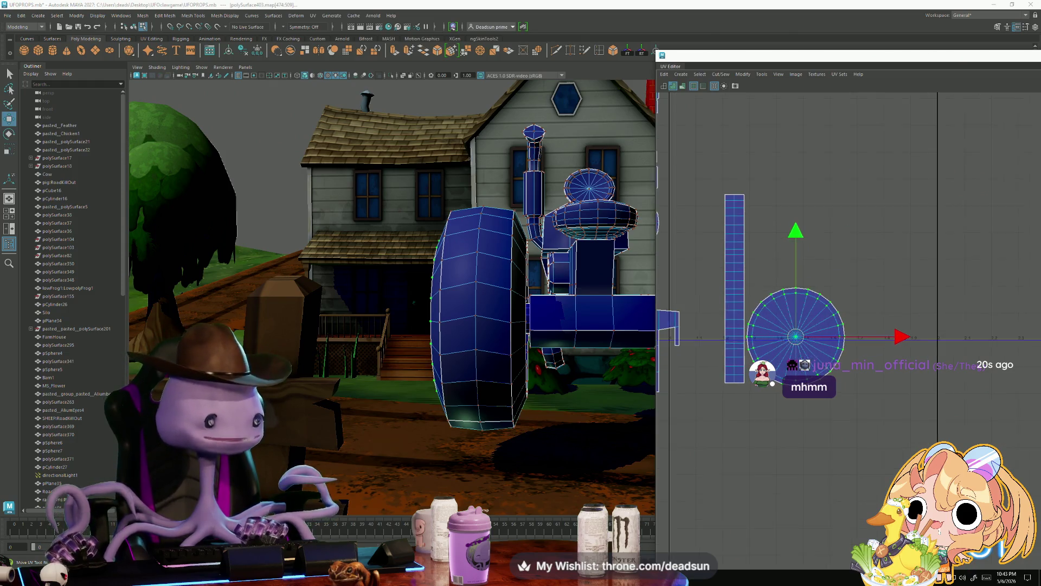
# - Shrink the wheel-face shell, then pan the UV view to reveal the other shells
pyautogui.scroll(1, 771, 353)
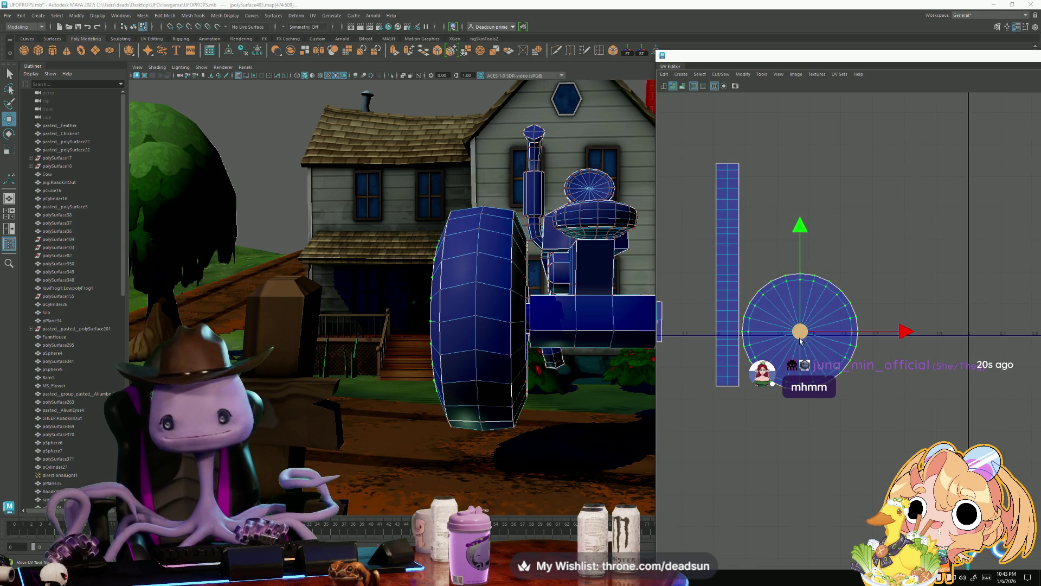
pyautogui.press('r')
pyautogui.moveTo(798, 325)
pyautogui.mouseDown()
pyautogui.moveTo(784, 328)
pyautogui.moveTo(790, 340)
pyautogui.moveTo(792, 203)
pyautogui.moveTo(782, 351)
pyautogui.mouseUp()
pyautogui.press('w')
pyautogui.press('r')
pyautogui.press('w')
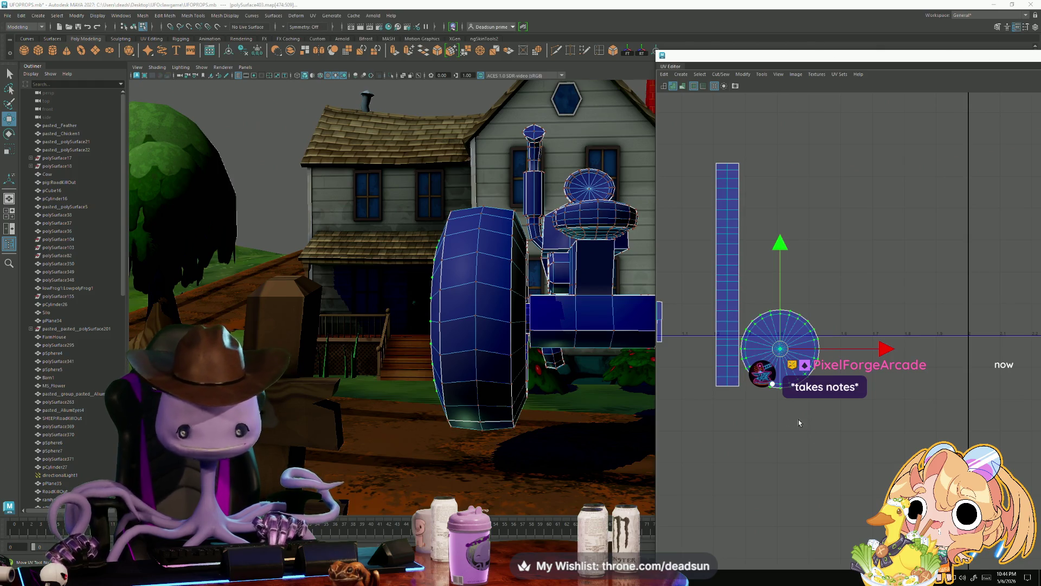
pyautogui.moveTo(714, 426)
pyautogui.keyDown('alt'); pyautogui.mouseDown(button='middle')
pyautogui.moveTo(808, 443)
pyautogui.moveTo(793, 434)
pyautogui.mouseUp(button='middle'); pyautogui.keyUp('alt')
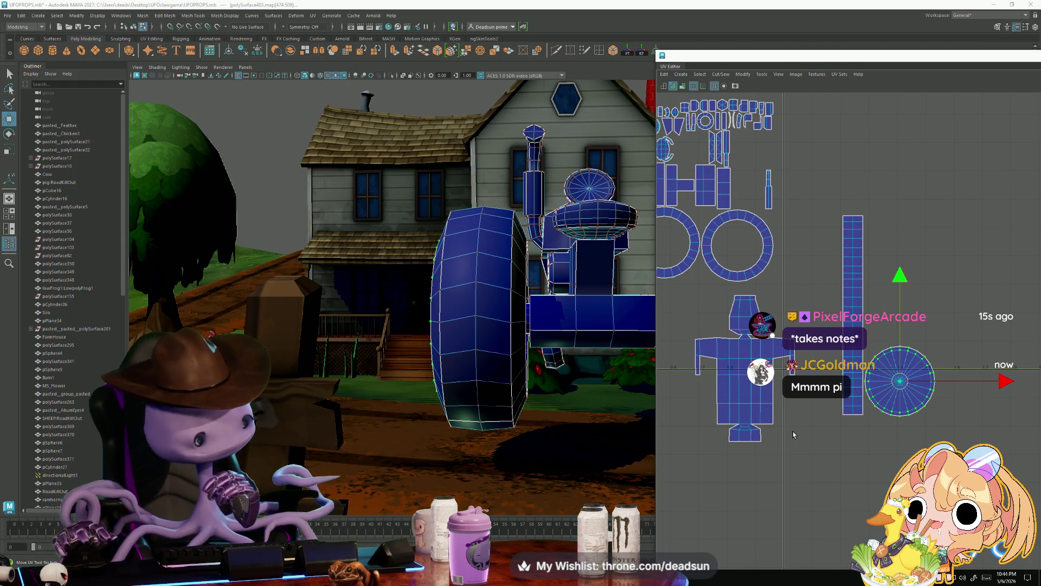
# - Drag the figure-shaped body shell up and right so it sits above the wheel-face shell
pyautogui.click(797, 75)
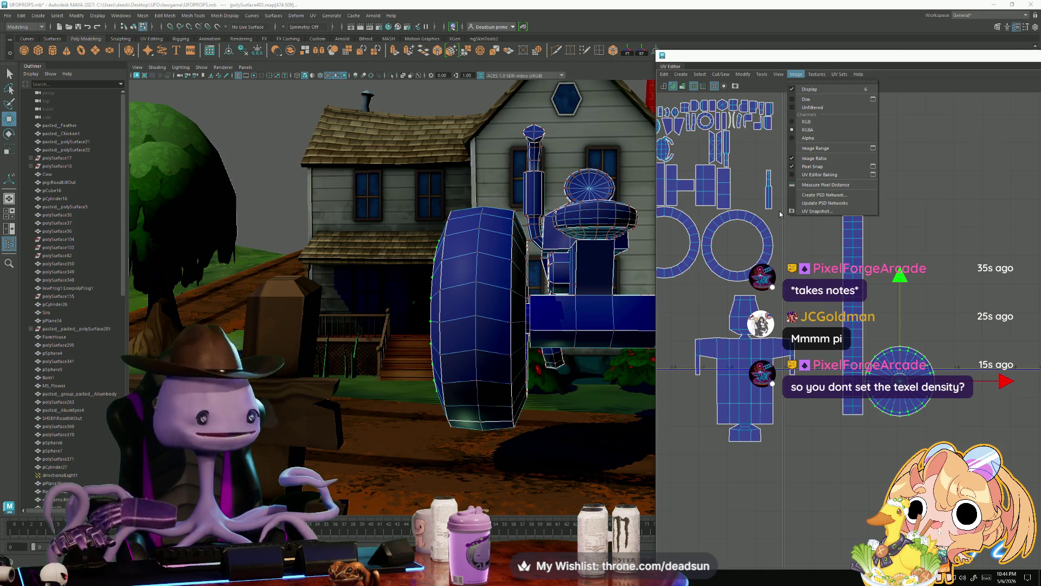
pyautogui.click(779, 214)
pyautogui.moveTo(741, 367)
pyautogui.keyDown('alt'); pyautogui.mouseDown(button='middle')
pyautogui.moveTo(697, 355)
pyautogui.moveTo(719, 363)
pyautogui.moveTo(726, 342)
pyautogui.mouseUp(button='middle'); pyautogui.keyUp('alt')
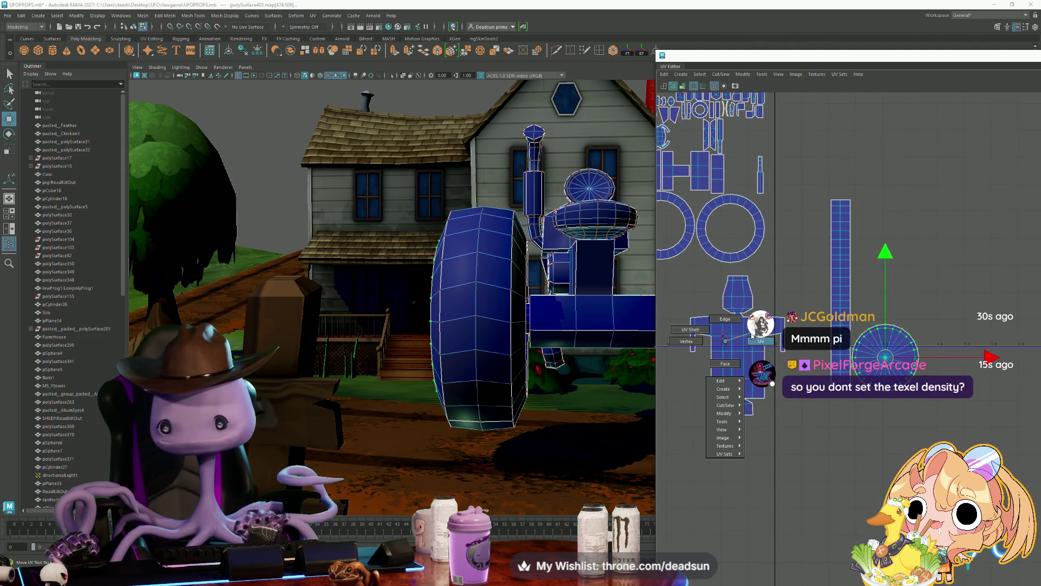
pyautogui.click(729, 343)
pyautogui.moveTo(729, 343)
pyautogui.mouseDown()
pyautogui.moveTo(909, 296)
pyautogui.moveTo(951, 317)
pyautogui.mouseUp()
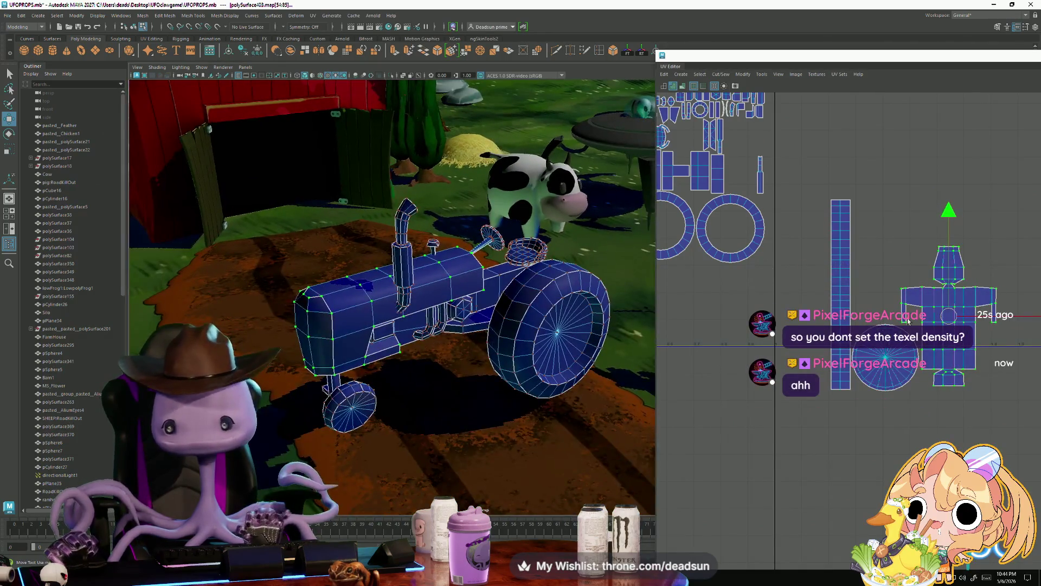
# - Scale the figure-shaped body shell slightly larger and select the tall strip shell
pyautogui.moveTo(948, 314); pyautogui.dragTo(950, 313)
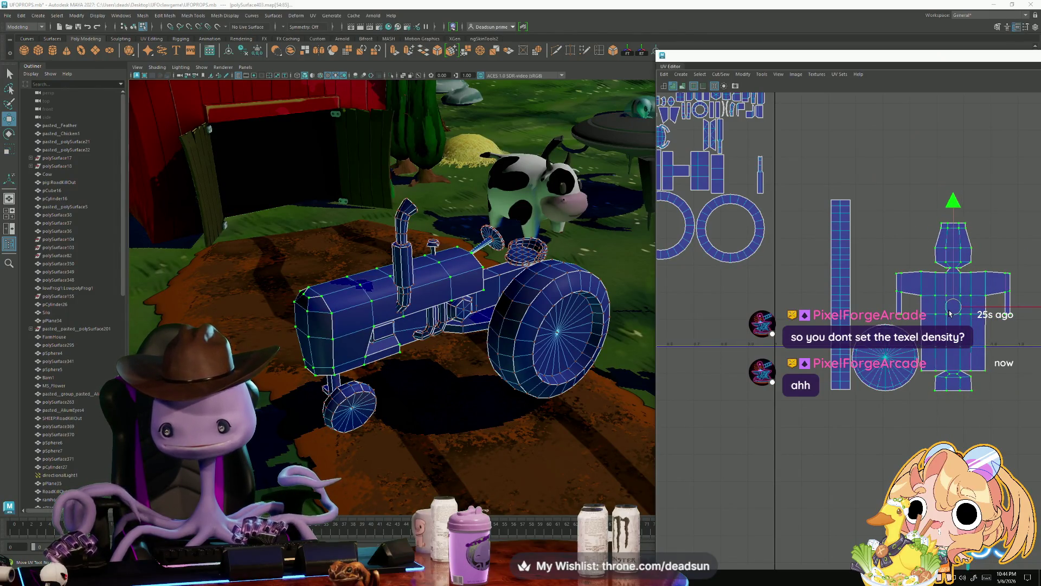
pyautogui.keyDown('alt'); pyautogui.moveTo(927, 325); pyautogui.dragTo(912, 327, button='middle'); pyautogui.keyUp('alt')
pyautogui.click(826, 271)
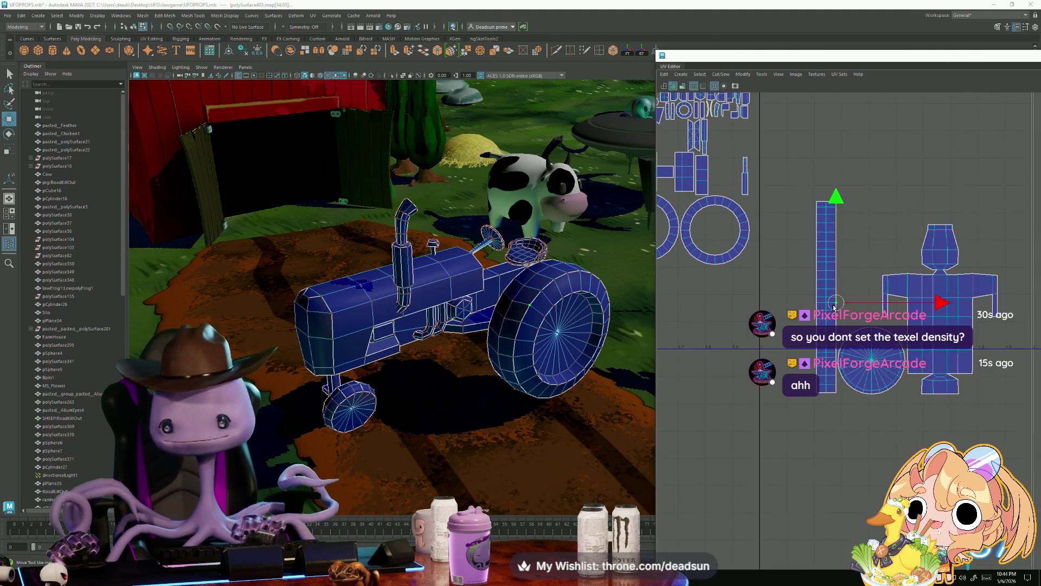